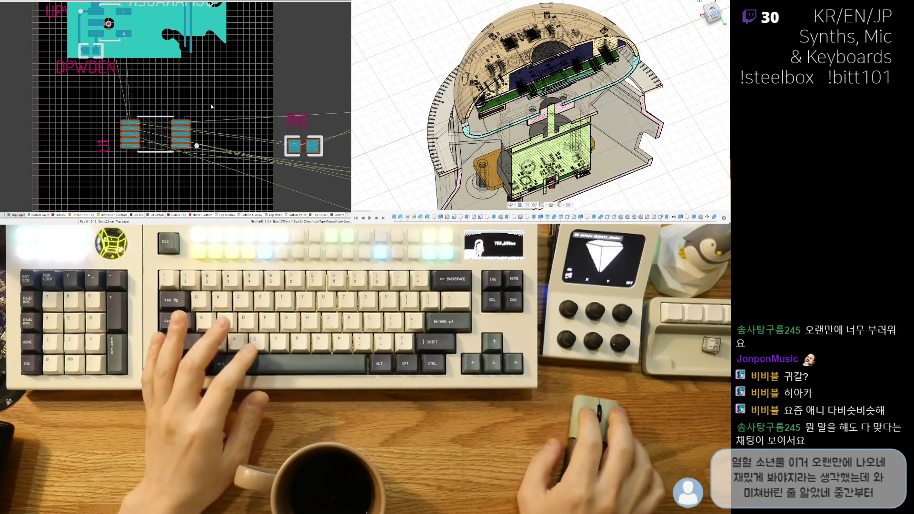
Step: Shift the board view slightly to frame U1 below the module
right_drag(183, 102, 191, 111)
Step: Zoom out to check the board, then nudge U1 one grid step left
ctrl+scroll(190, 111, down, 3)
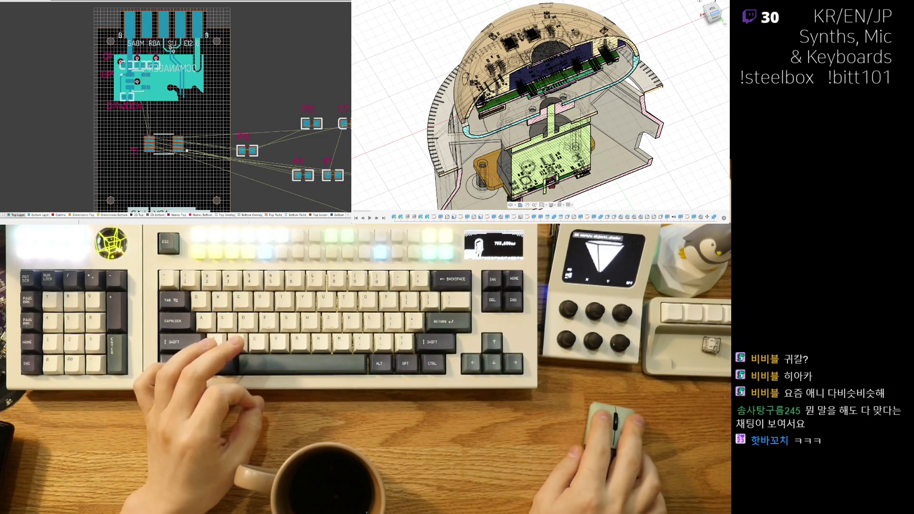
ctrl+scroll(187, 150, down, 1)
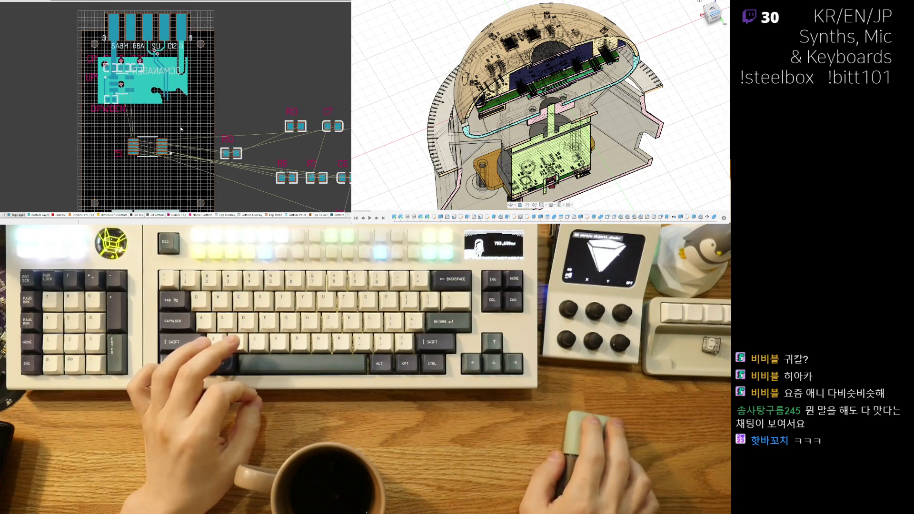
ctrl+scroll(205, 154, down, 2)
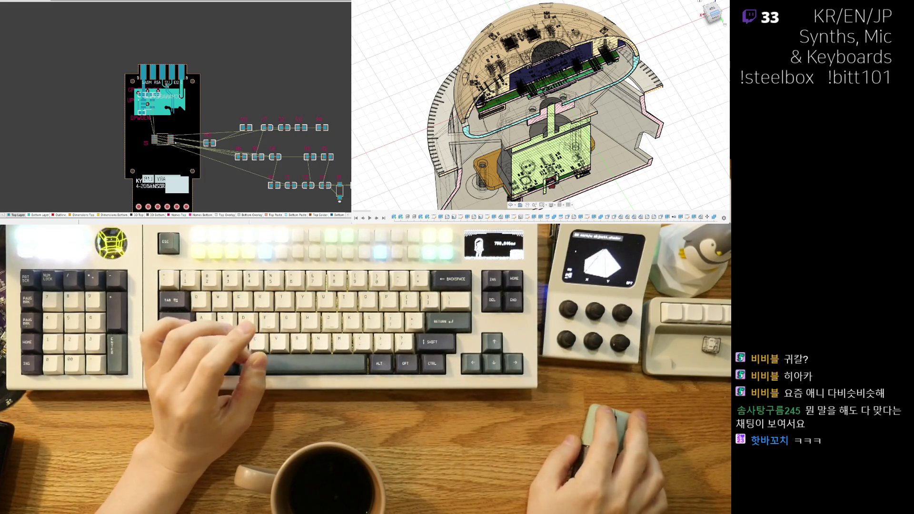
right_drag(209, 125, 217, 108)
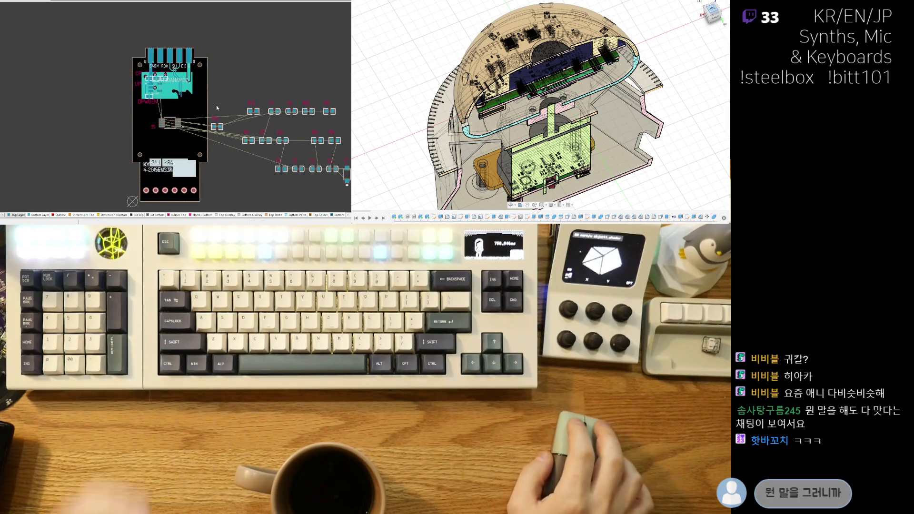
ctrl+scroll(217, 108, up, 5)
drag(127, 125, 152, 114)
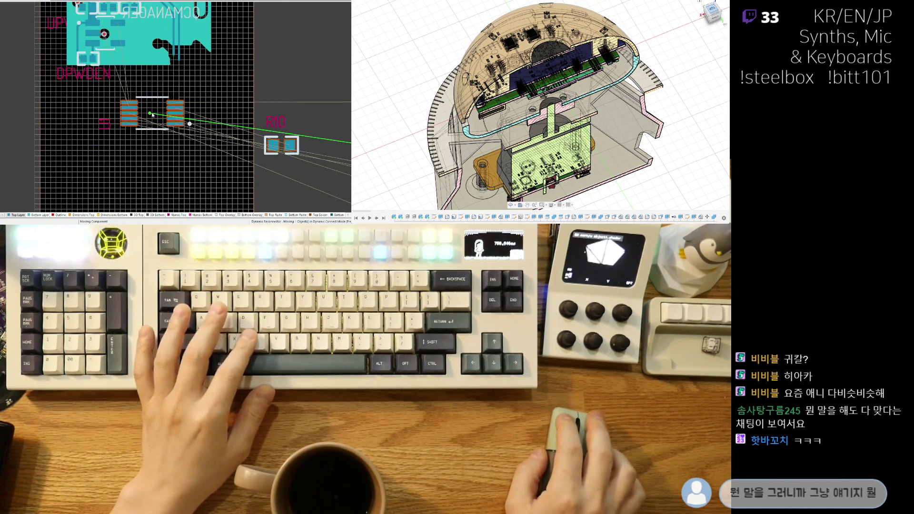
click(137, 120)
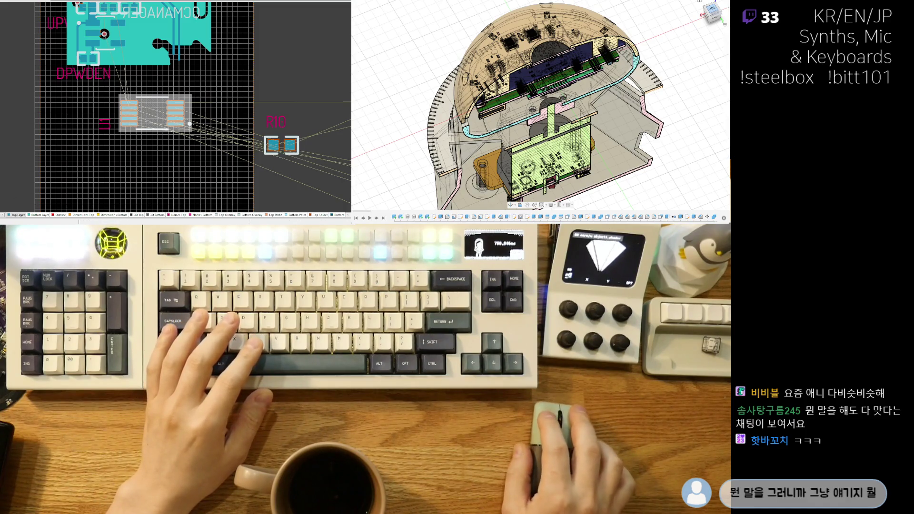
key(Left)
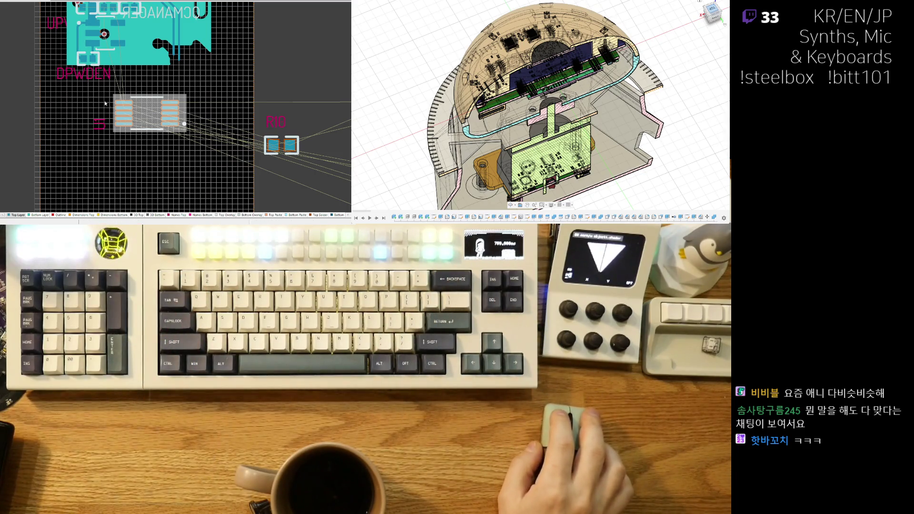
Step: Drag U1 lower on the board, further from the module pads
scroll(135, 114, down, 2)
scroll(143, 95, down, 1)
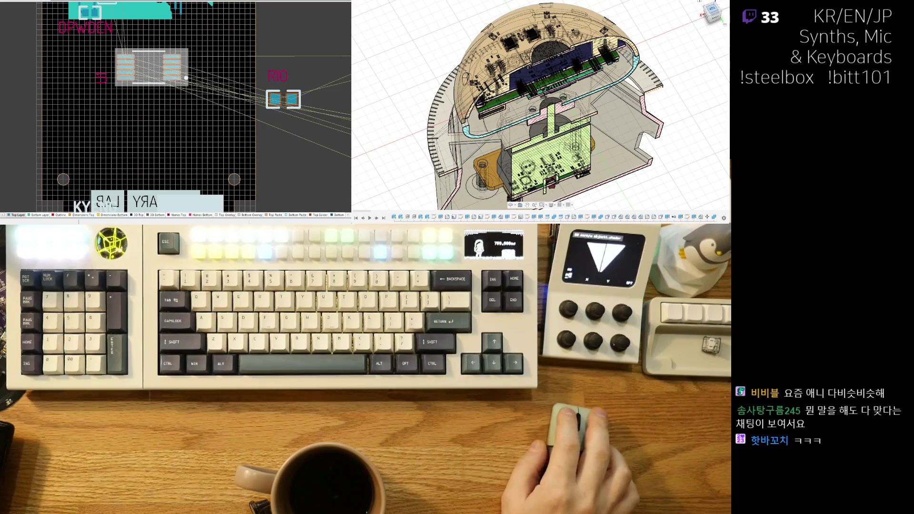
drag(127, 63, 149, 129)
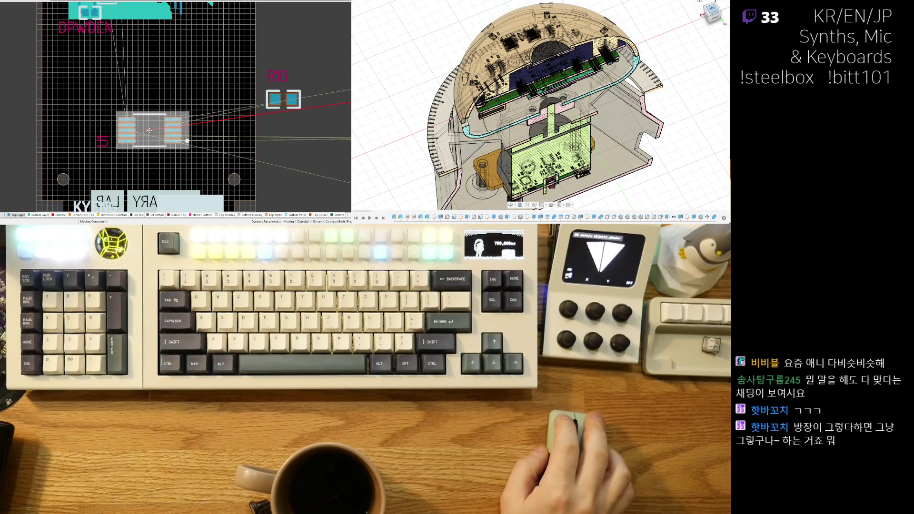
drag(149, 130, 143, 116)
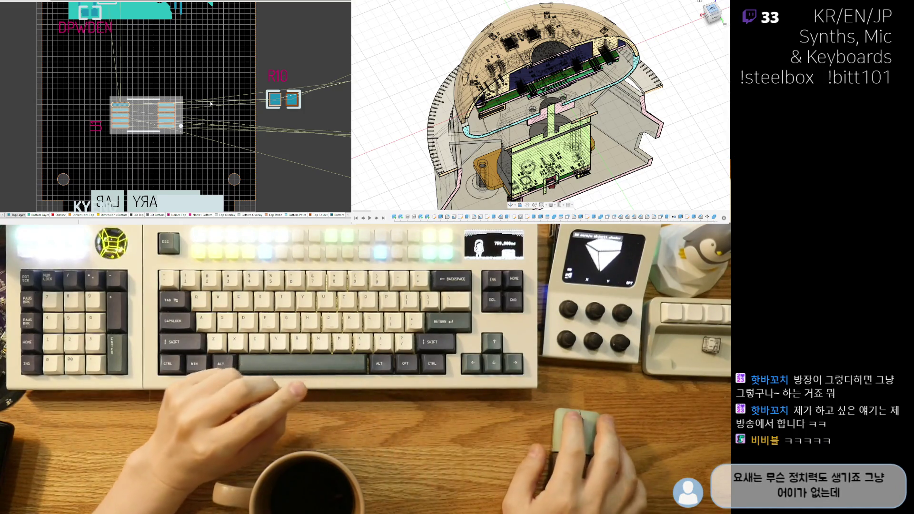
ctrl+scroll(211, 103, down, 2)
Step: Bring resistors R7 and R8 over to the left of U1
ctrl+scroll(229, 124, down, 2)
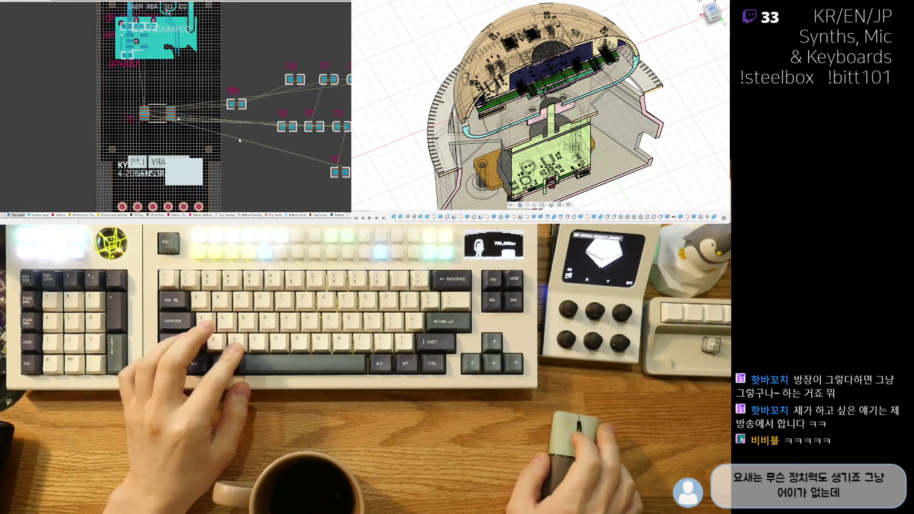
right_drag(234, 142, 139, 152)
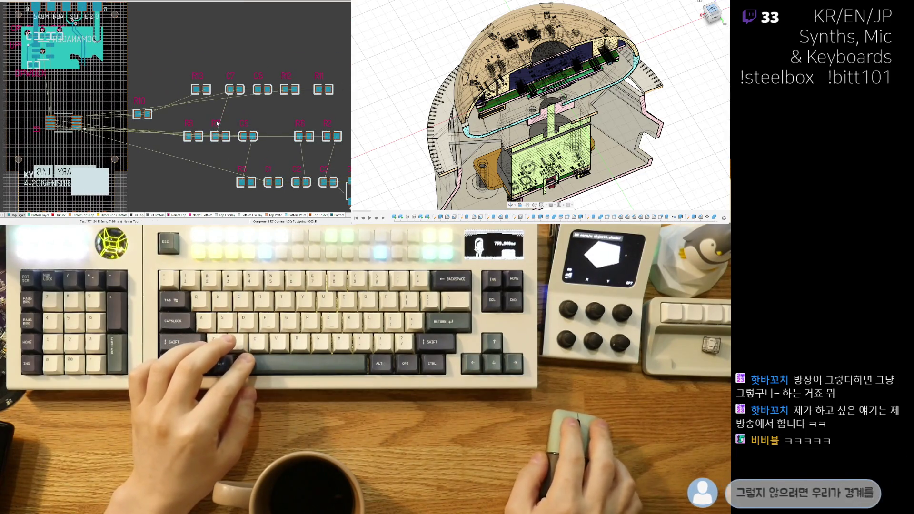
drag(217, 138, 90, 131)
drag(27, 118, 27, 118)
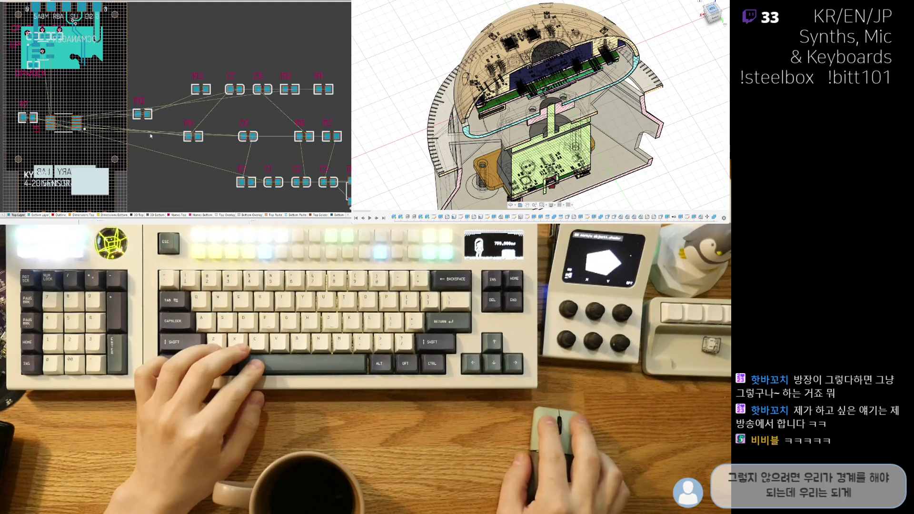
drag(202, 139, 32, 133)
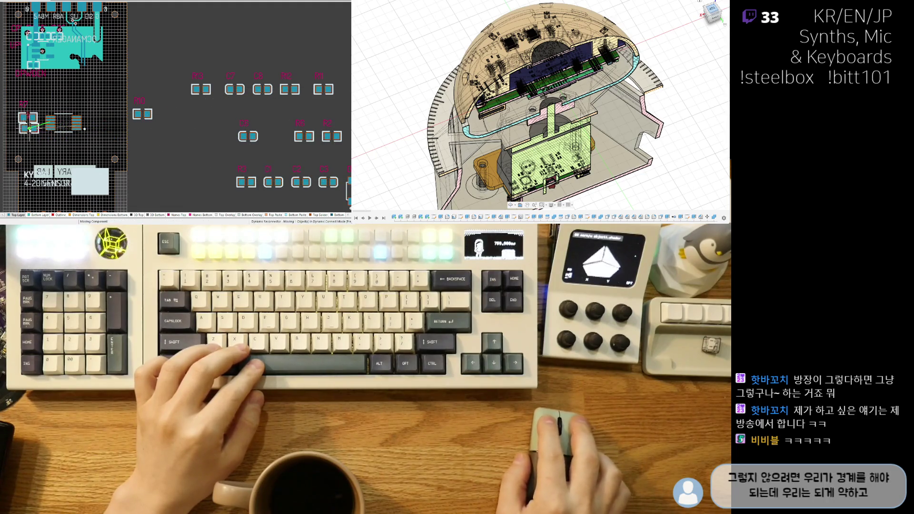
Step: Shift U1 slightly right and rotate it 180° so A0/A1 face the resistors
ctrl+scroll(38, 142, up, 3)
ctrl+scroll(58, 129, up, 3)
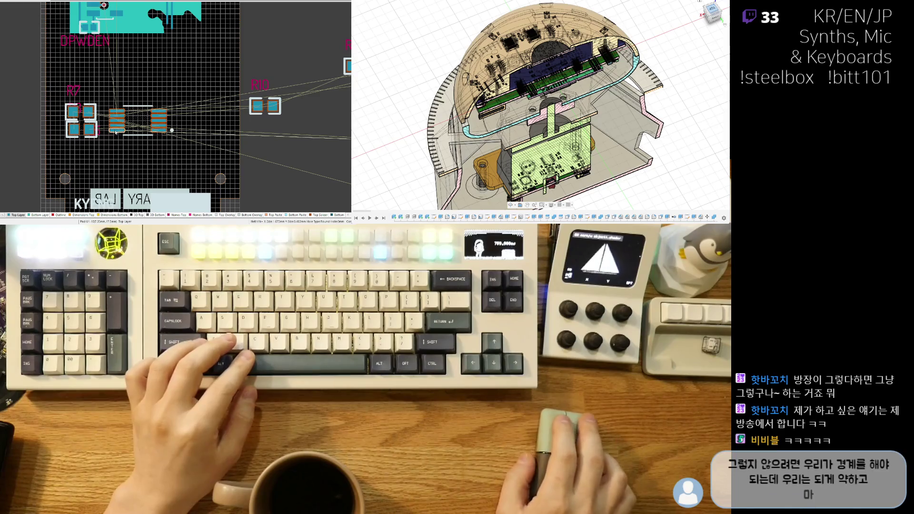
ctrl+scroll(95, 105, up, 2)
ctrl+scroll(95, 106, up, 1)
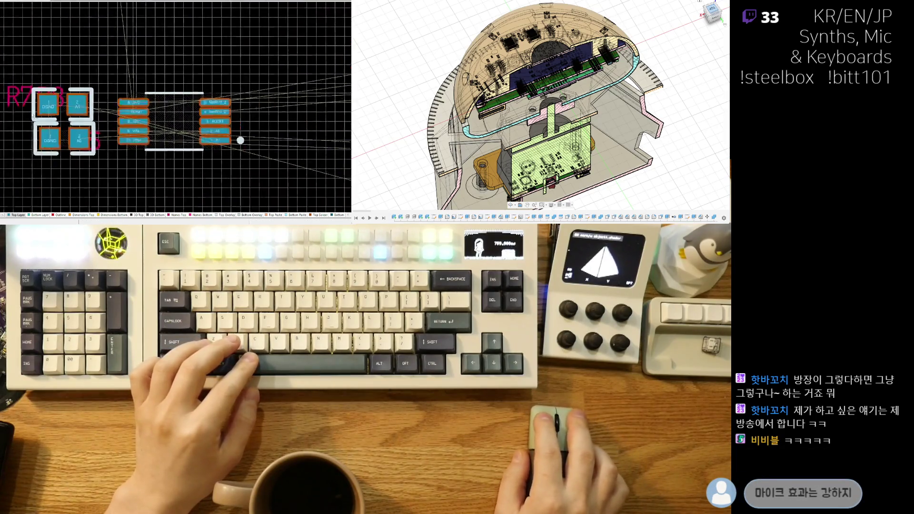
ctrl+scroll(108, 103, up, 3)
ctrl+scroll(213, 127, down, 2)
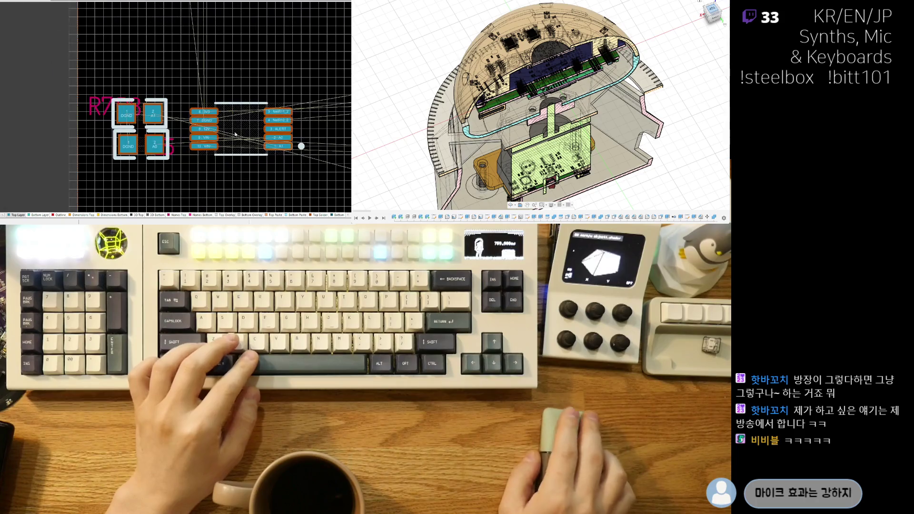
drag(241, 131, 251, 131)
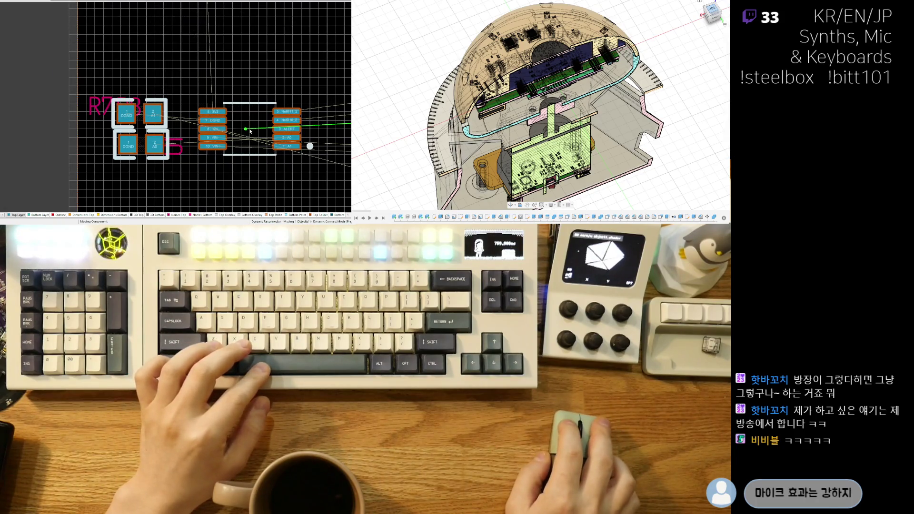
key(space)
key(space)
Step: Slide R7 beside U1's pins and line R8 up directly below it
click(245, 135)
ctrl+scroll(145, 134, up, 1)
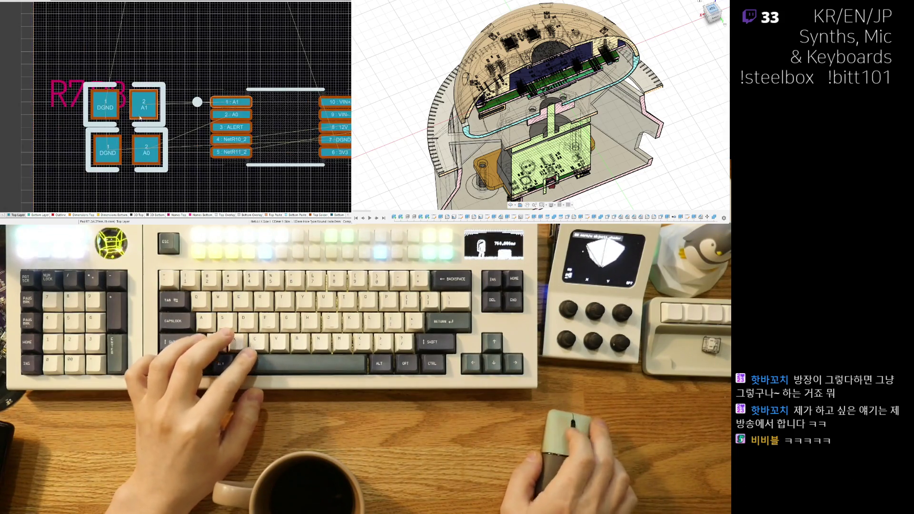
drag(127, 107, 137, 93)
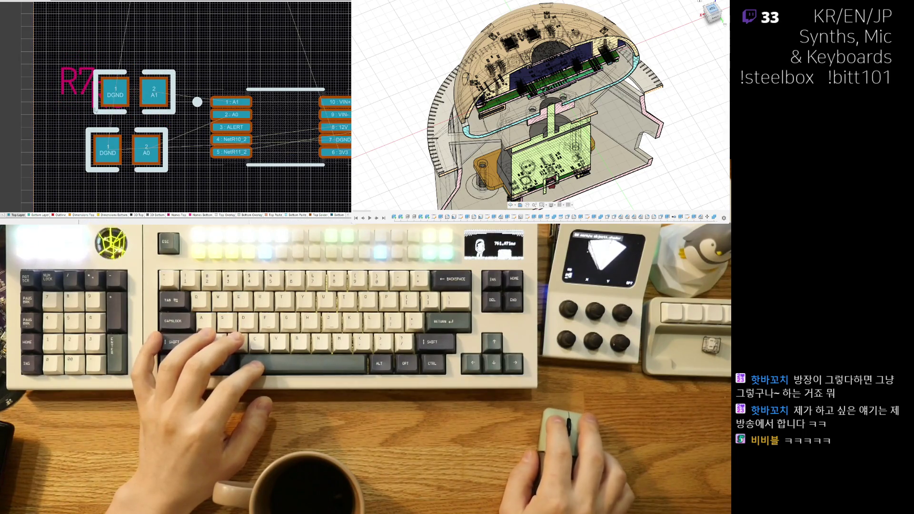
click(74, 93)
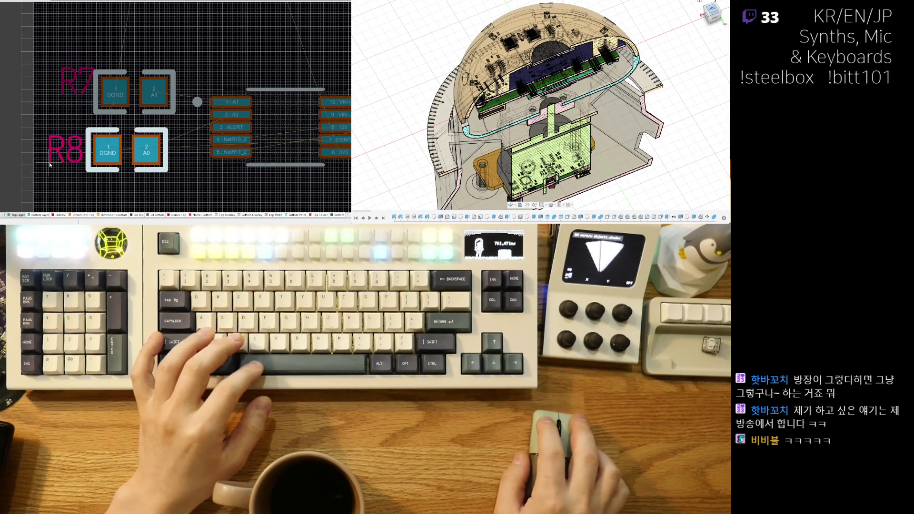
drag(129, 150, 135, 135)
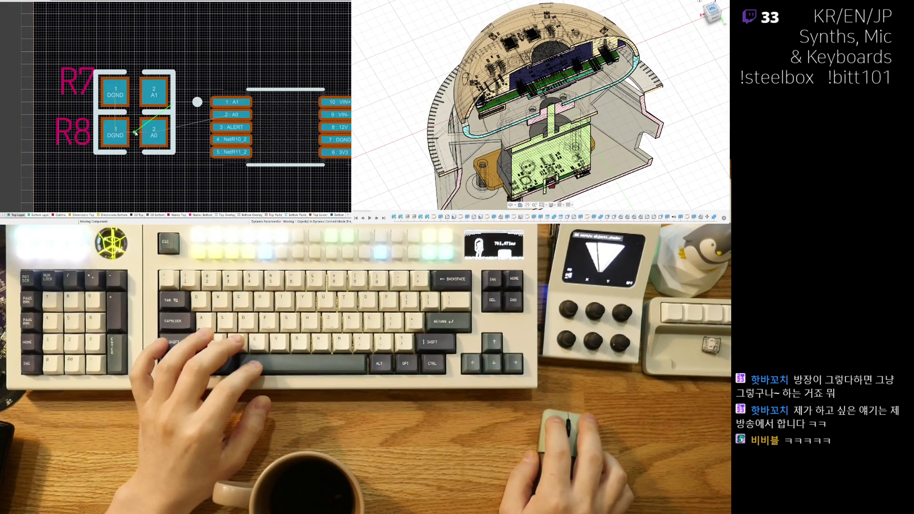
Step: Move the R7/R8 pair higher and set it down beside U1
ctrl+scroll(143, 143, up, 1)
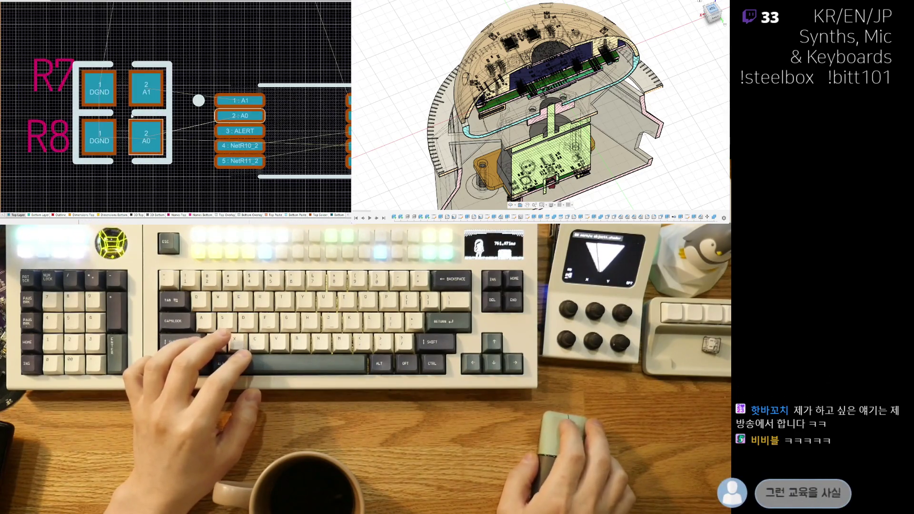
ctrl+scroll(135, 145, down, 3)
scroll(119, 165, up, 1)
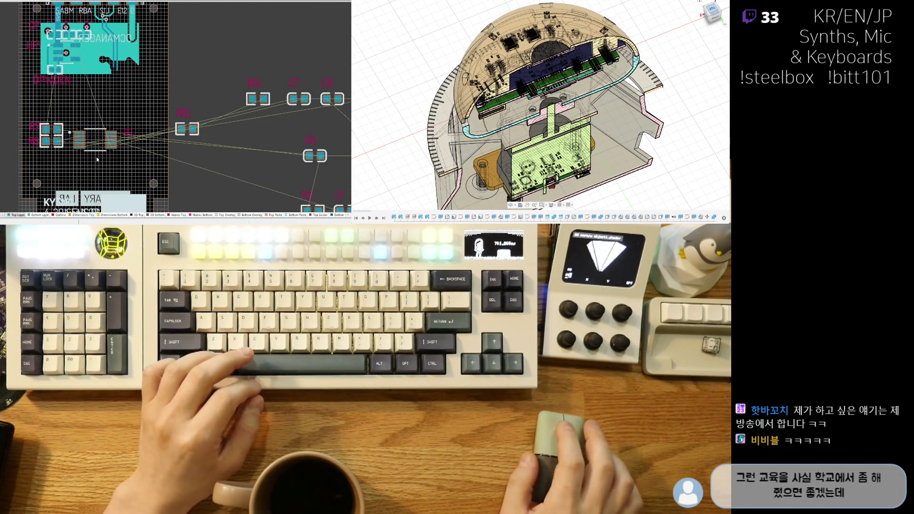
ctrl+scroll(97, 159, up, 2)
ctrl+scroll(86, 169, up, 1)
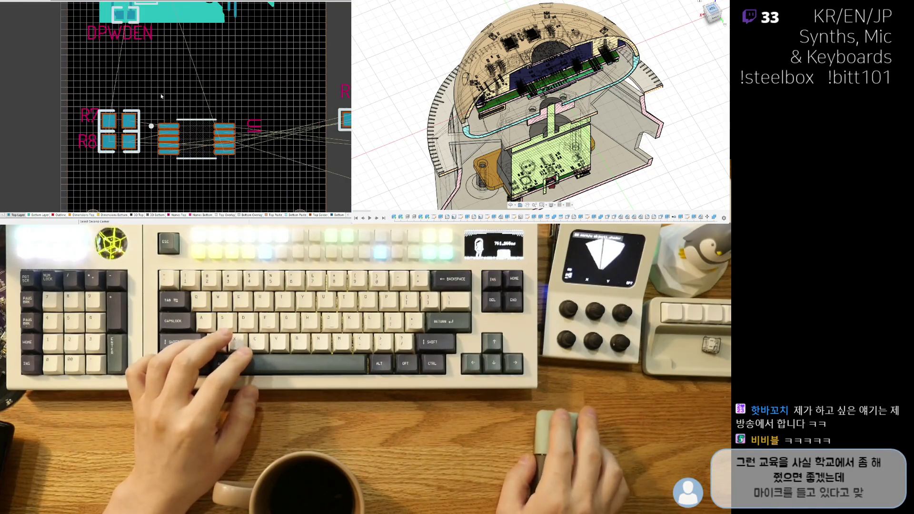
drag(118, 125, 119, 100)
click(168, 102)
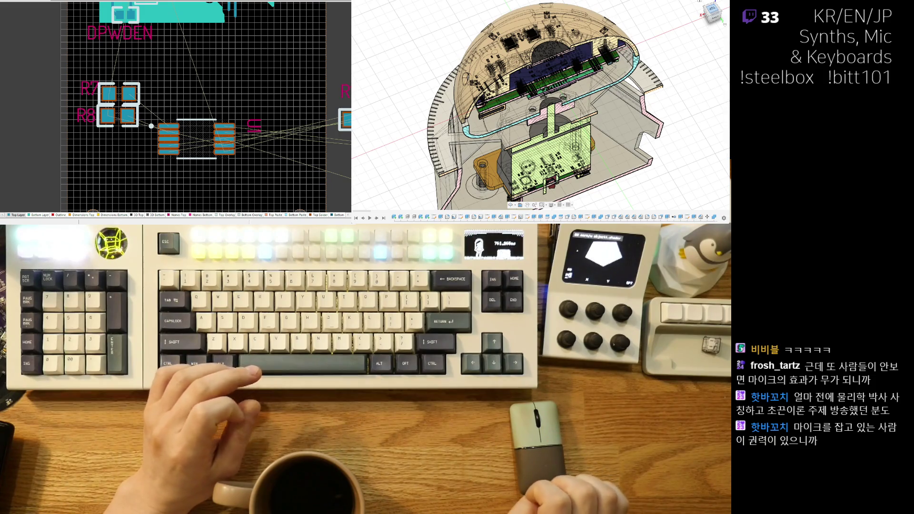
Step: Fine-tune R8's position and move the R7 designator label
ctrl+scroll(127, 67, up, 3)
ctrl+scroll(128, 67, up, 2)
drag(111, 141, 113, 141)
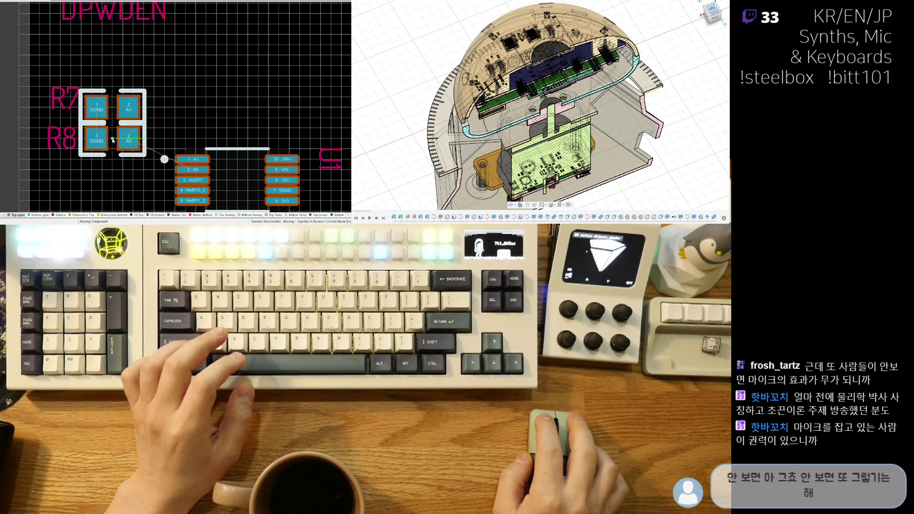
drag(53, 107, 47, 116)
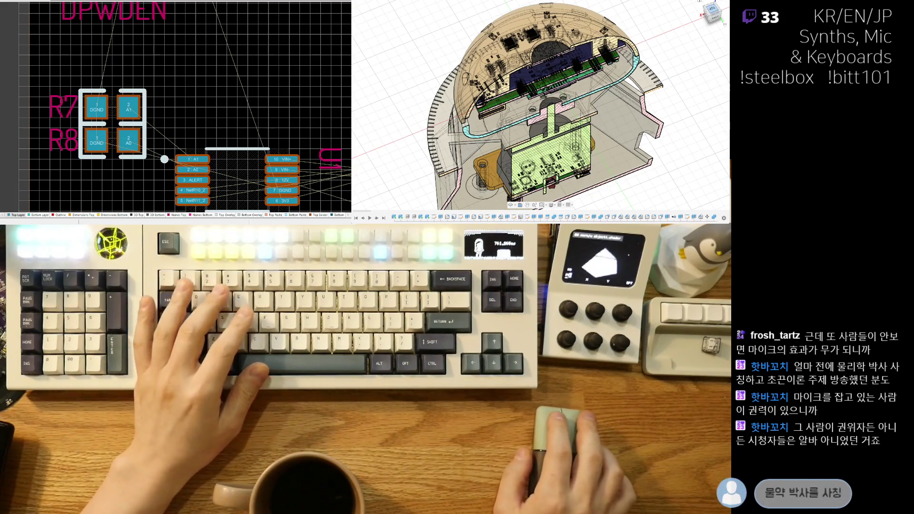
Step: Carry R10 from the loose parts over toward U1
right_drag(190, 121, 177, 123)
ctrl+scroll(174, 117, down, 2)
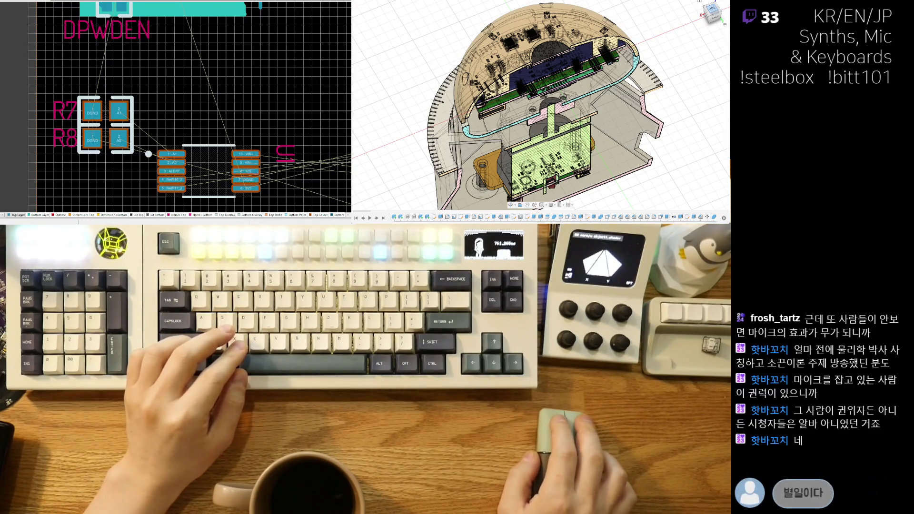
ctrl+scroll(225, 106, down, 2)
drag(335, 129, 173, 139)
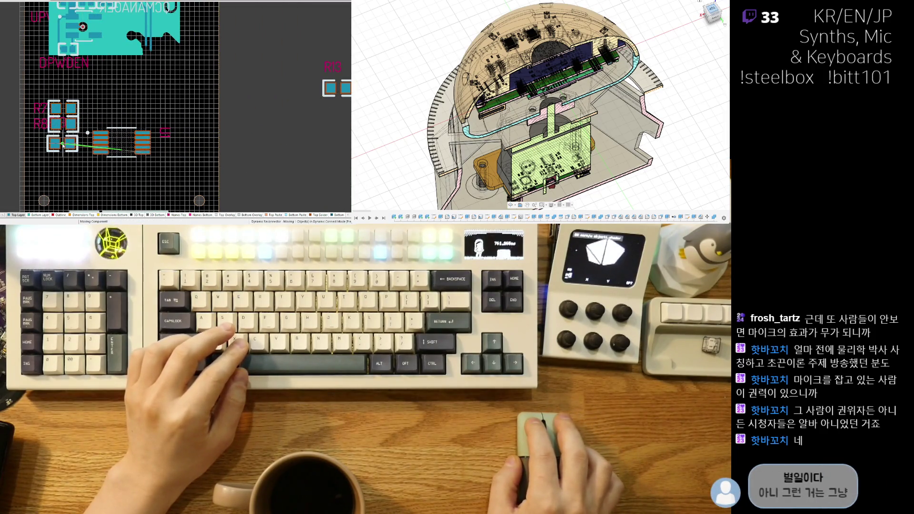
Step: Place R10 in line directly below R8
drag(63, 144, 64, 145)
ctrl+scroll(67, 147, up, 3)
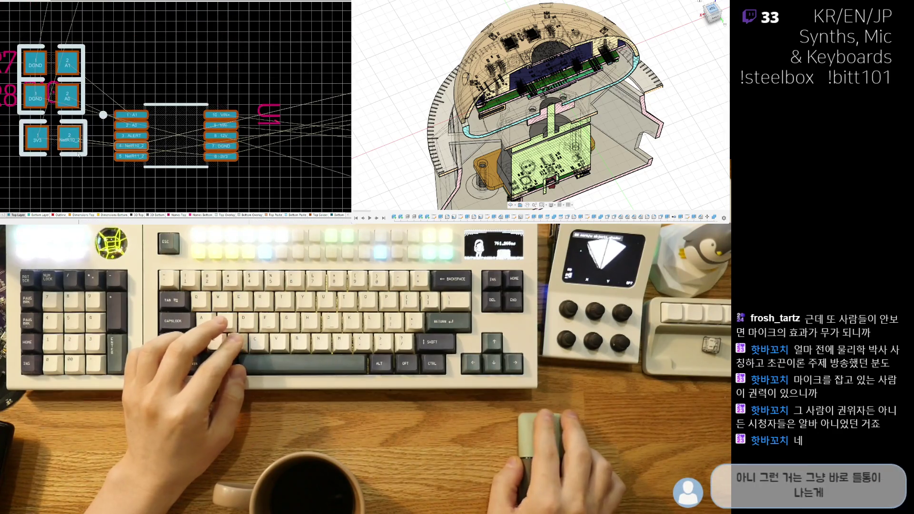
ctrl+scroll(57, 138, up, 1)
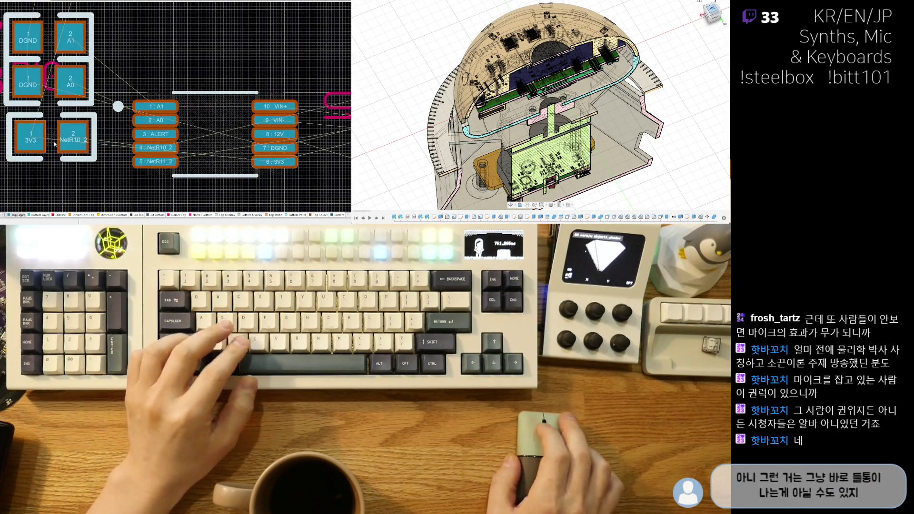
mouse_move(58, 139)
mouse_down()
mouse_move(50, 153)
mouse_move(49, 141)
mouse_up()
Step: Bring R11 from the unplaced parts and drop it below the resistor column
ctrl+scroll(57, 138, down, 2)
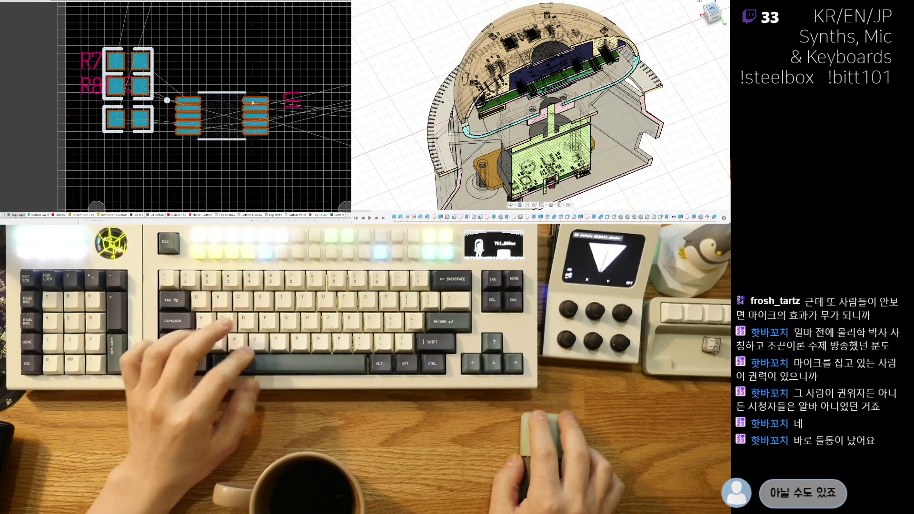
ctrl+scroll(143, 119, down, 2)
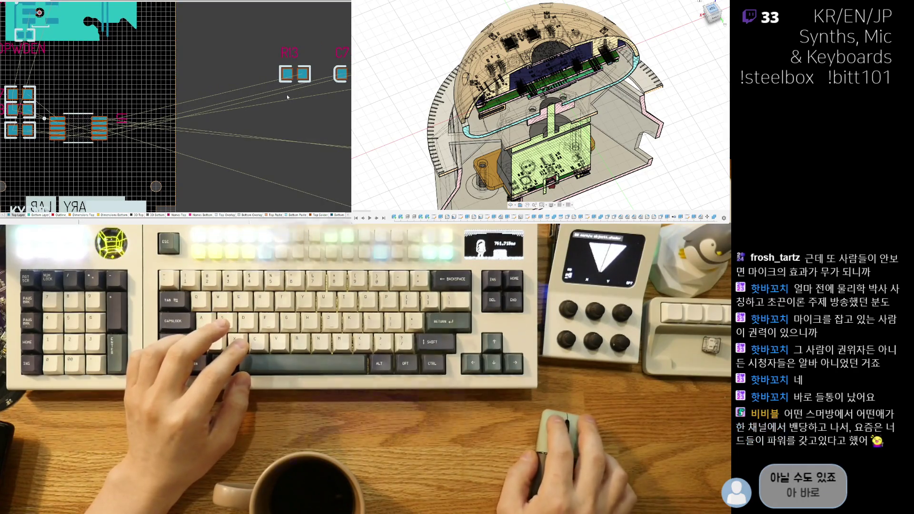
scroll(286, 95, down, 2)
middle_drag(325, 101, 209, 90)
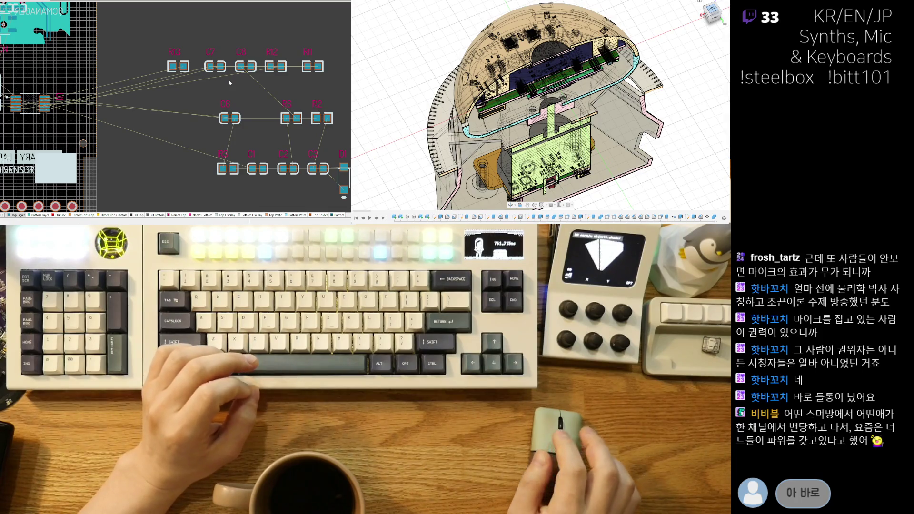
middle_drag(264, 130, 181, 130)
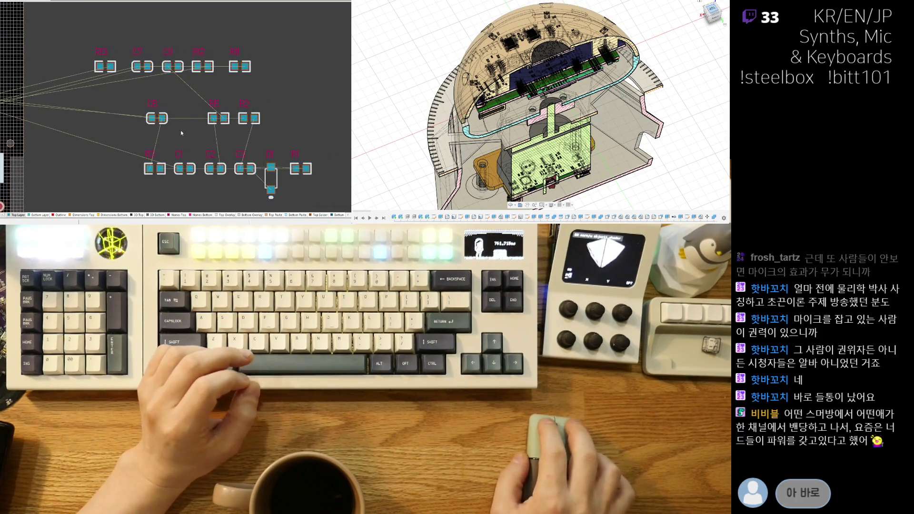
drag(219, 117, 57, 123)
ctrl+scroll(58, 123, up, 2)
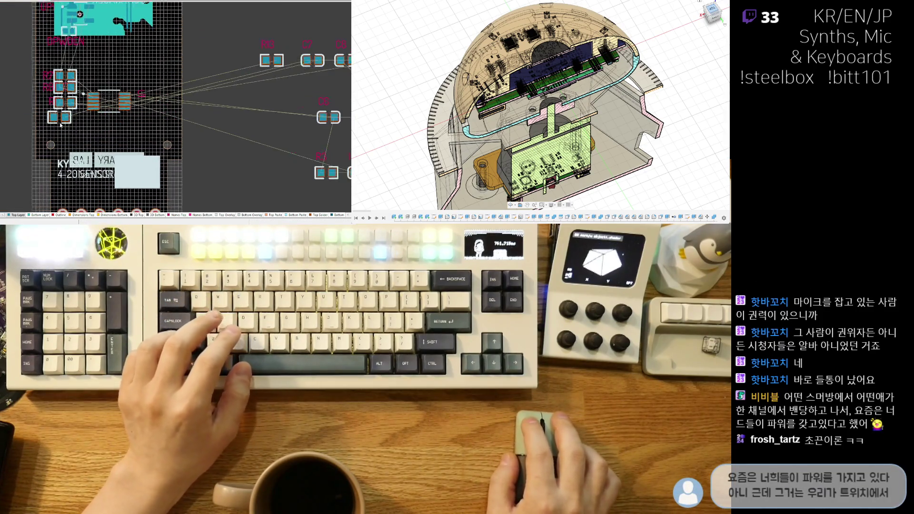
ctrl+scroll(56, 123, up, 1)
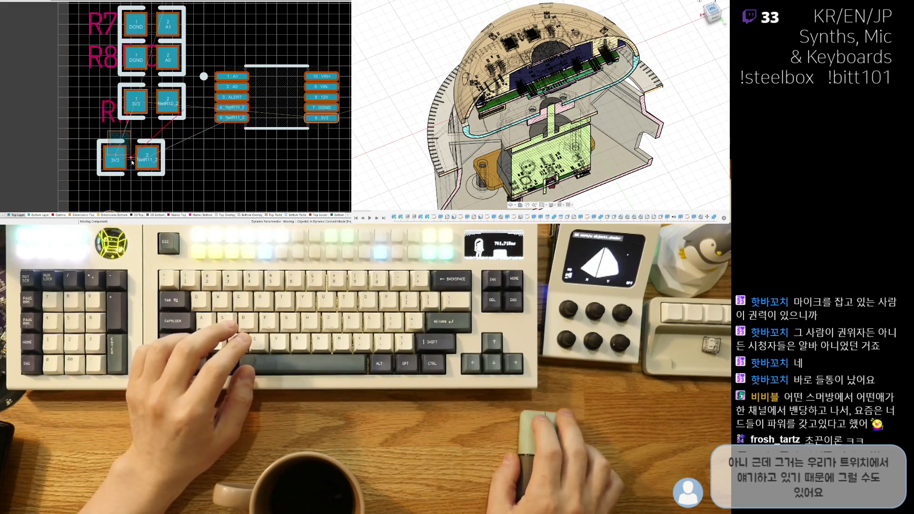
mouse_move(56, 123)
mouse_down()
mouse_move(143, 141)
mouse_move(98, 170)
mouse_up()
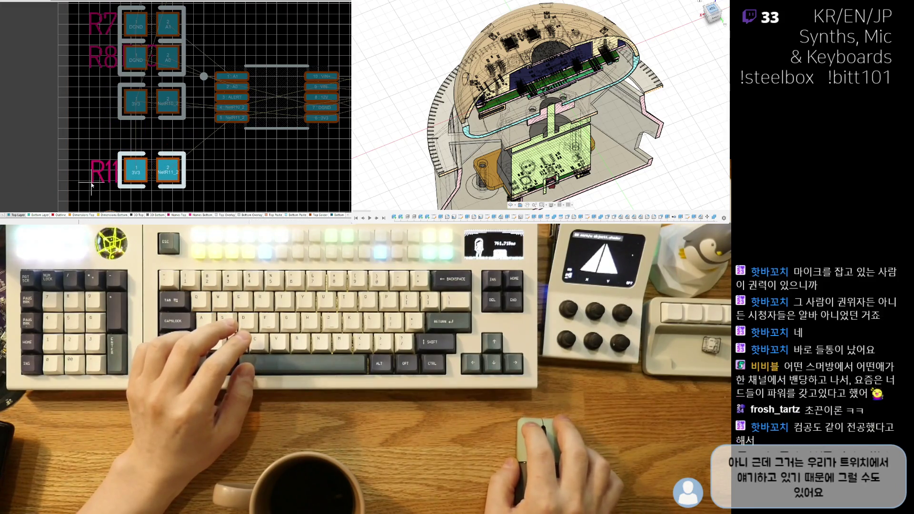
click(92, 189)
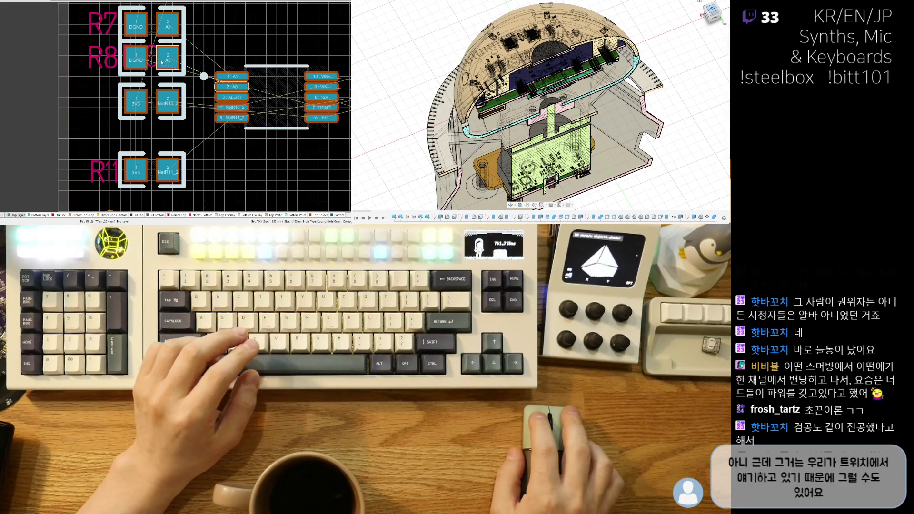
Step: Put R10's designator left of the part and snug R11 under R10
drag(141, 54, 77, 113)
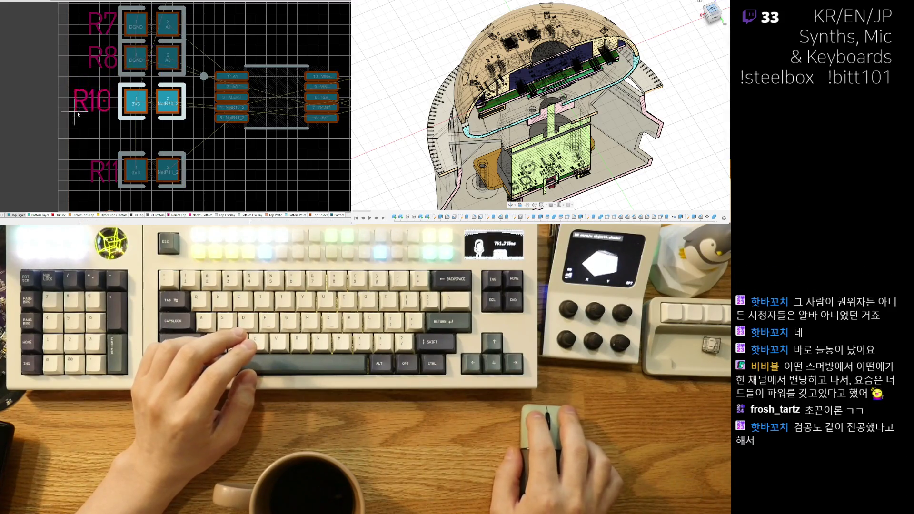
click(81, 112)
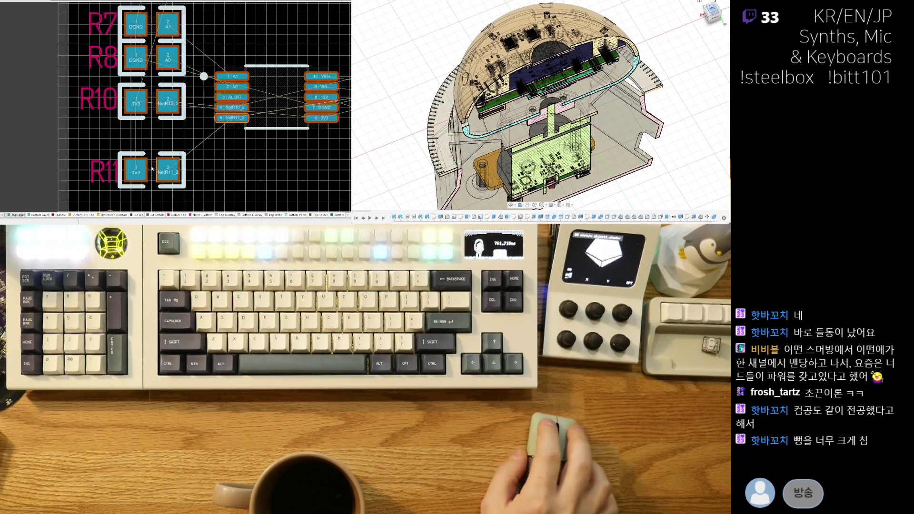
drag(153, 170, 154, 135)
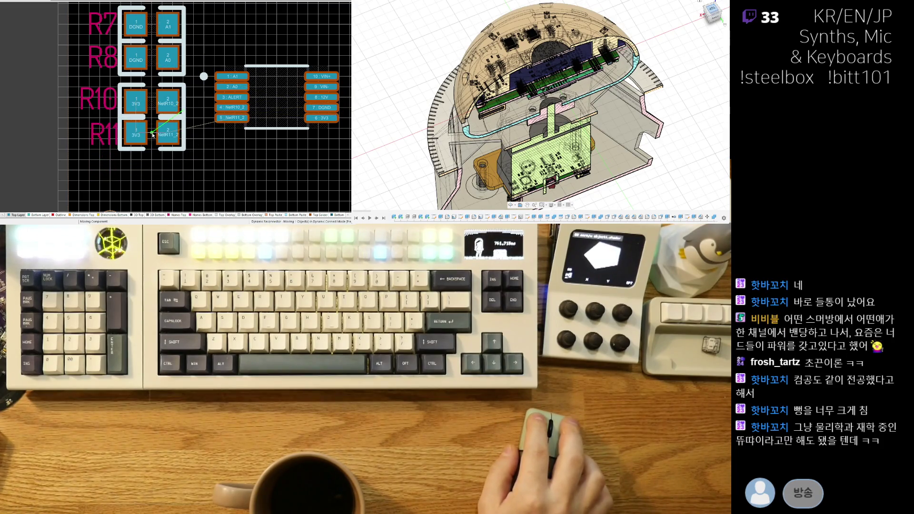
ctrl+scroll(155, 136, down, 3)
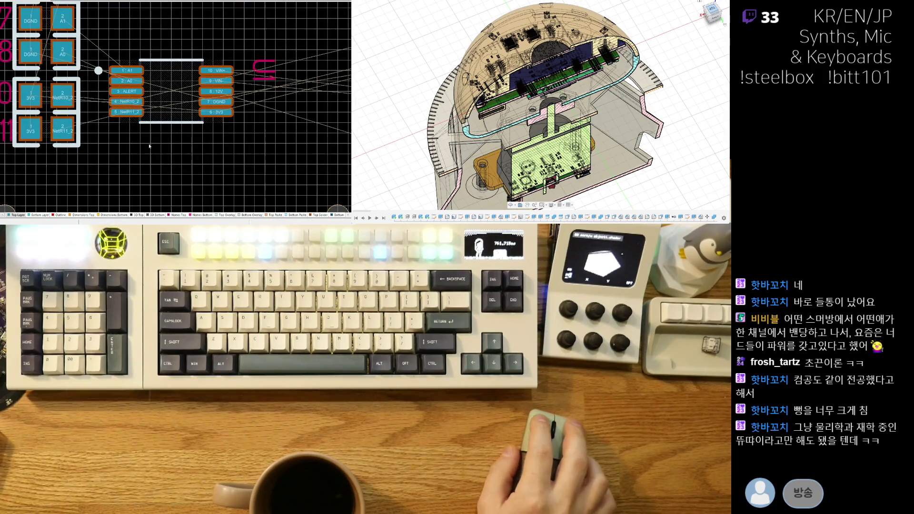
Step: Place R12 under R11 and move its designator to its left
ctrl+scroll(158, 112, up, 5)
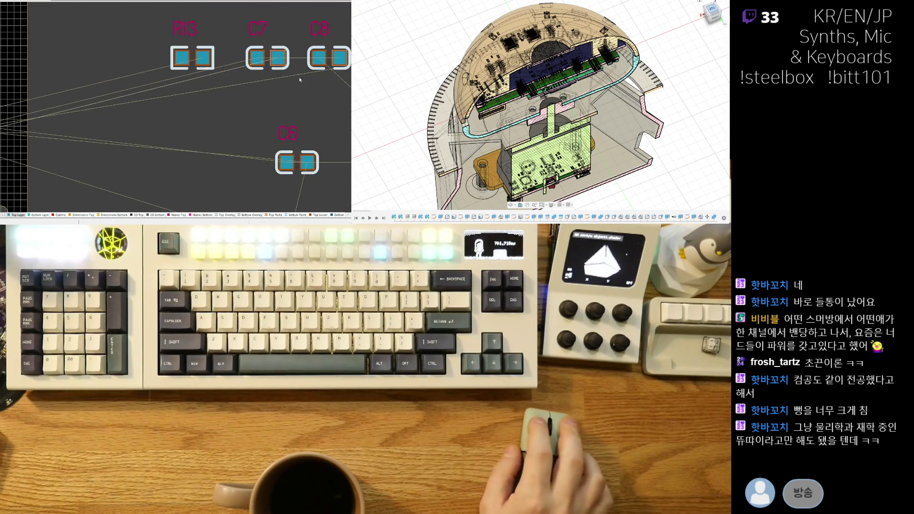
right_drag(299, 76, 190, 72)
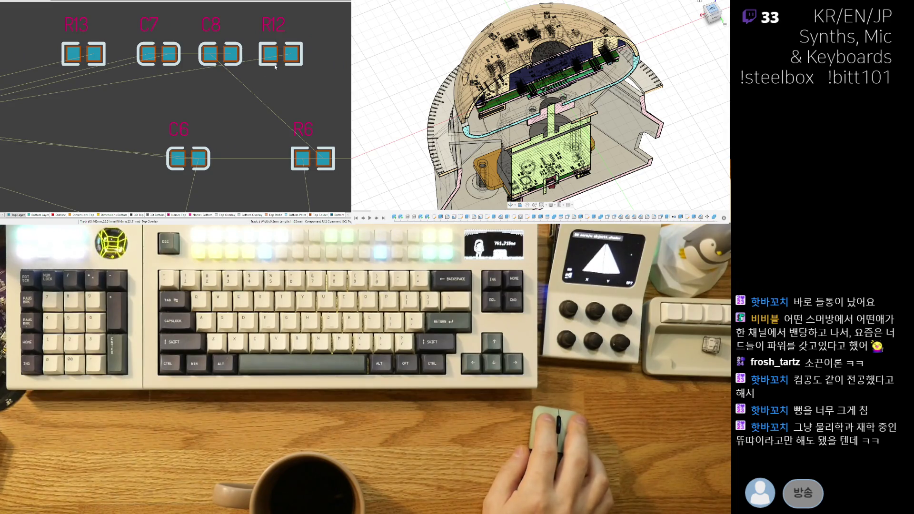
mouse_move(296, 63)
mouse_down()
mouse_move(38, 113)
mouse_move(46, 111)
mouse_up()
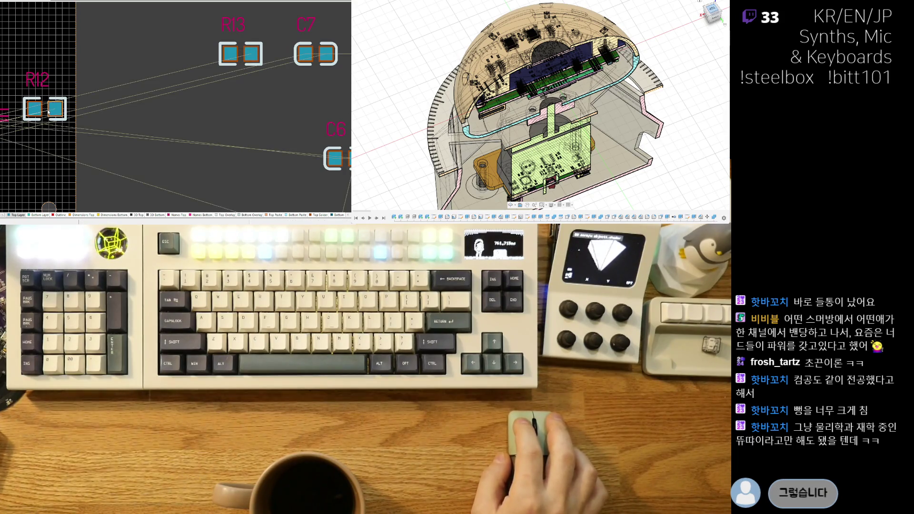
shift+scroll(187, 95, up, 2)
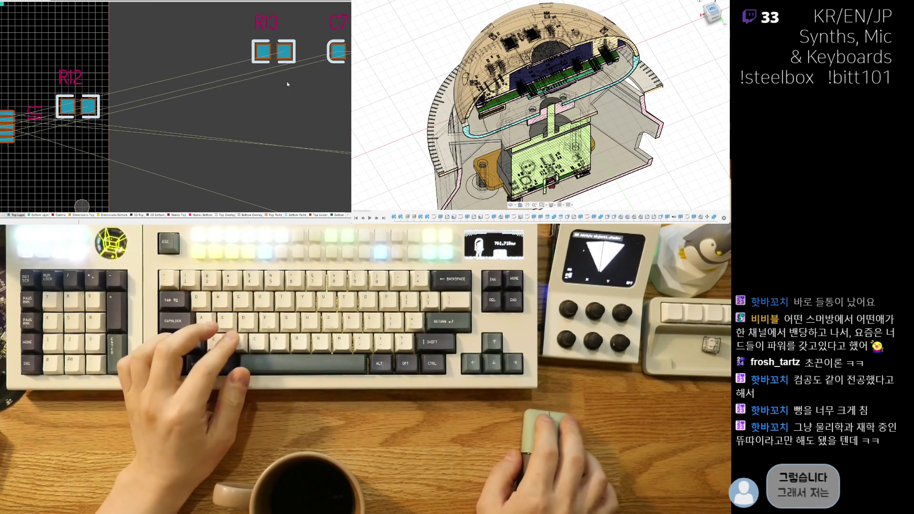
ctrl+scroll(168, 120, down, 2)
ctrl+scroll(143, 138, down, 2)
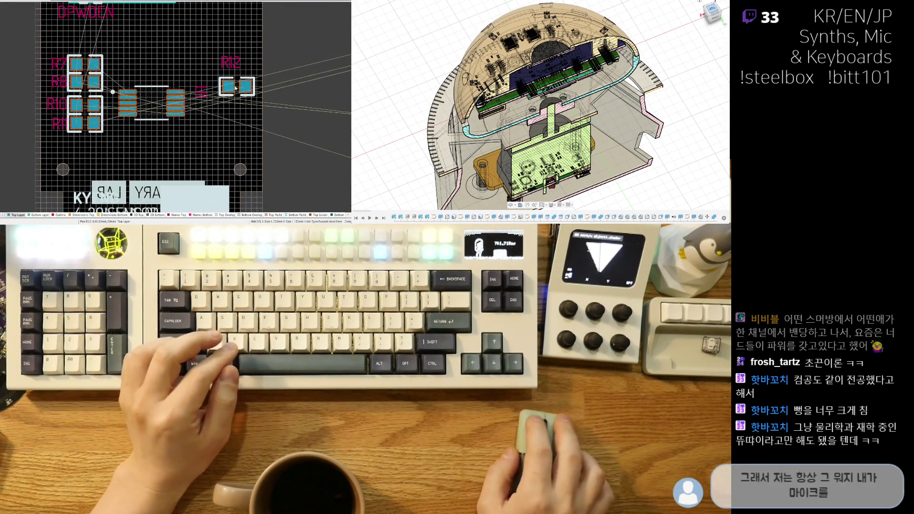
drag(114, 153, 77, 147)
ctrl+scroll(83, 134, up, 2)
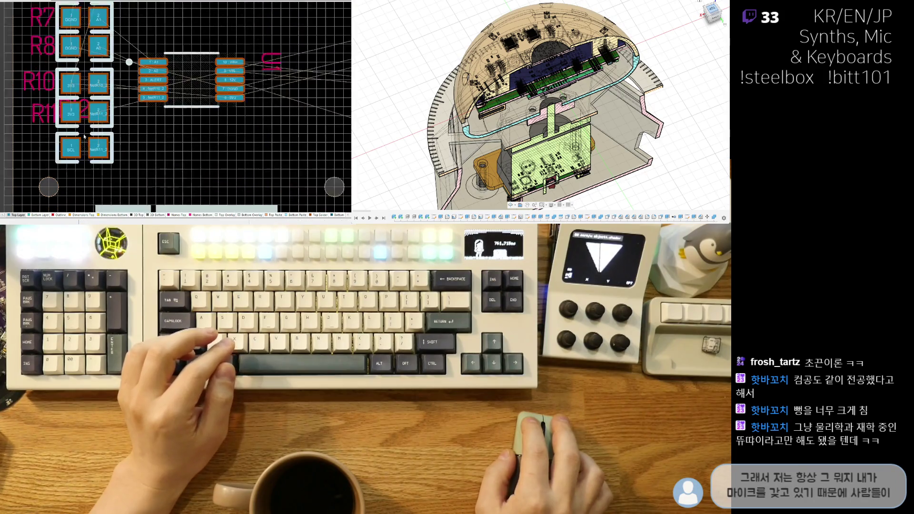
drag(70, 122, 18, 161)
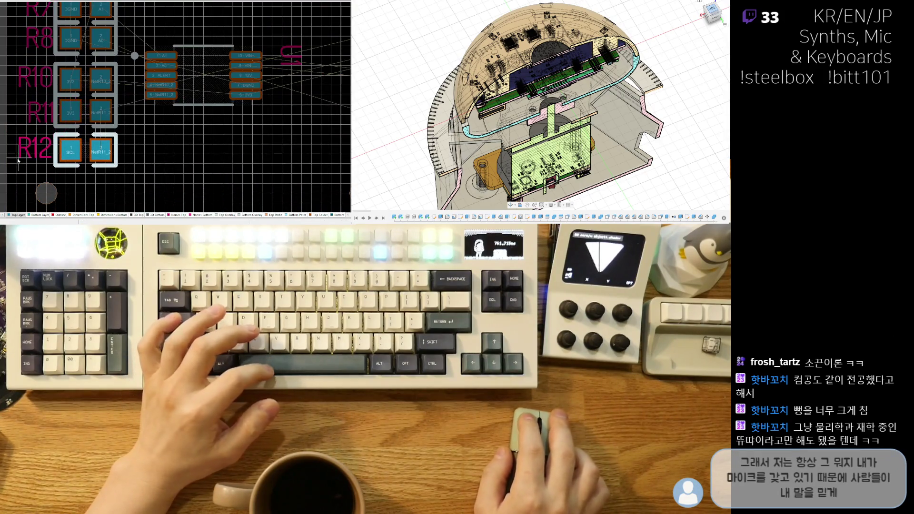
Step: Bring R13 from the loose parts and tuck it under R12
ctrl+scroll(19, 160, down, 3)
right_drag(158, 98, 78, 97)
ctrl+scroll(197, 98, down, 3)
ctrl+scroll(197, 98, up, 2)
ctrl+scroll(195, 96, up, 1)
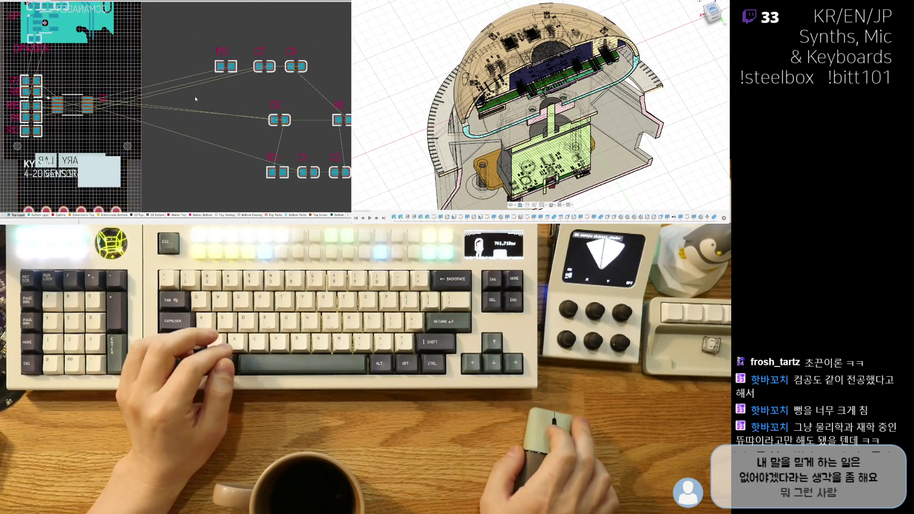
drag(223, 69, 51, 145)
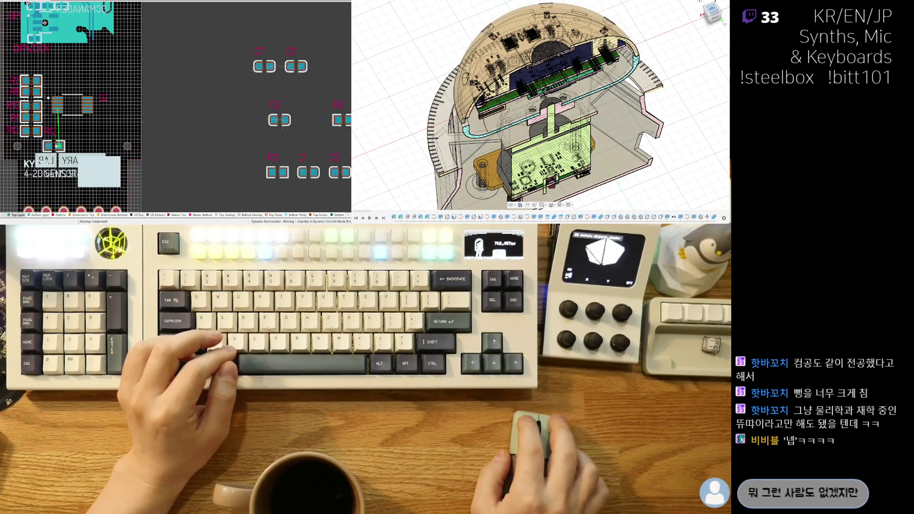
ctrl+scroll(57, 140, up, 3)
ctrl+scroll(122, 122, up, 1)
drag(193, 174, 140, 169)
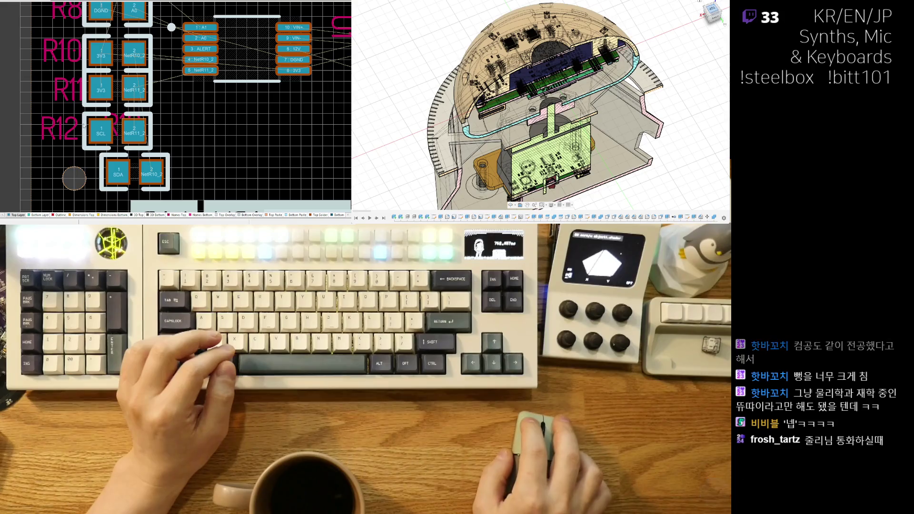
Step: Move the R13 label beside R13 and line R12 up above it
click(99, 151)
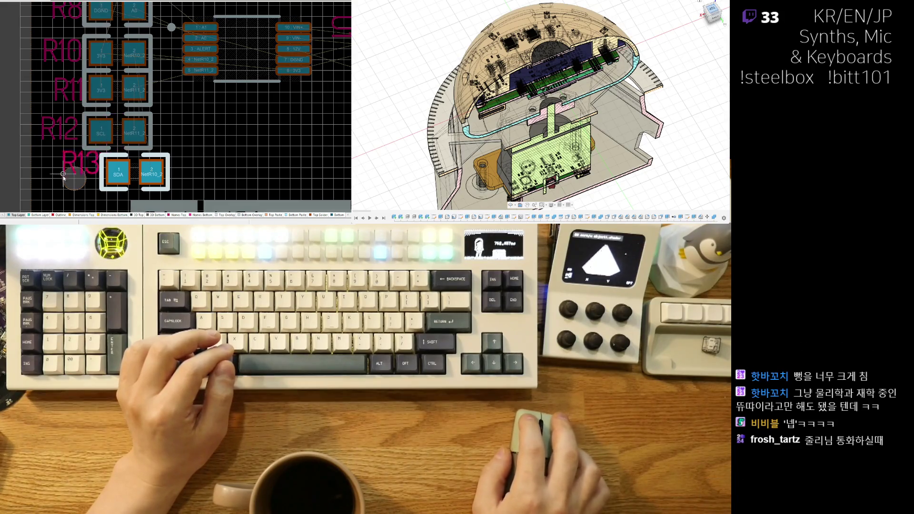
drag(63, 174, 56, 186)
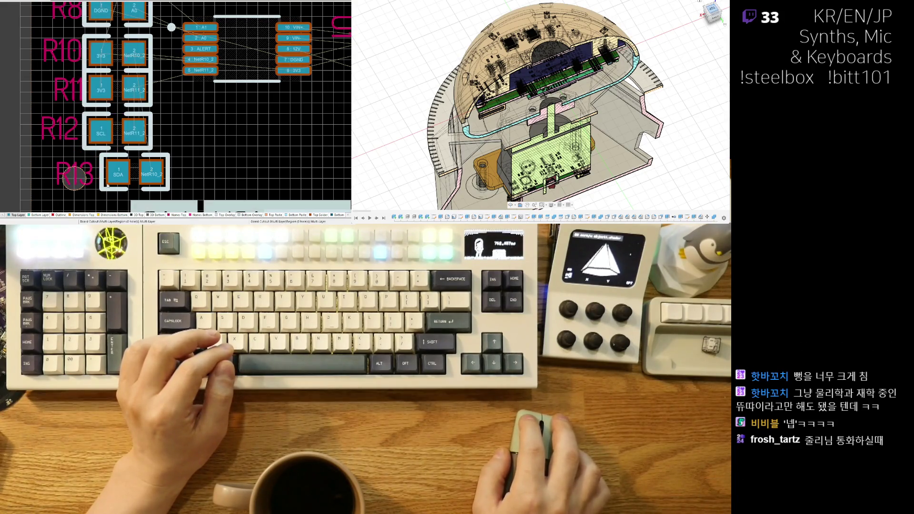
drag(148, 172, 157, 171)
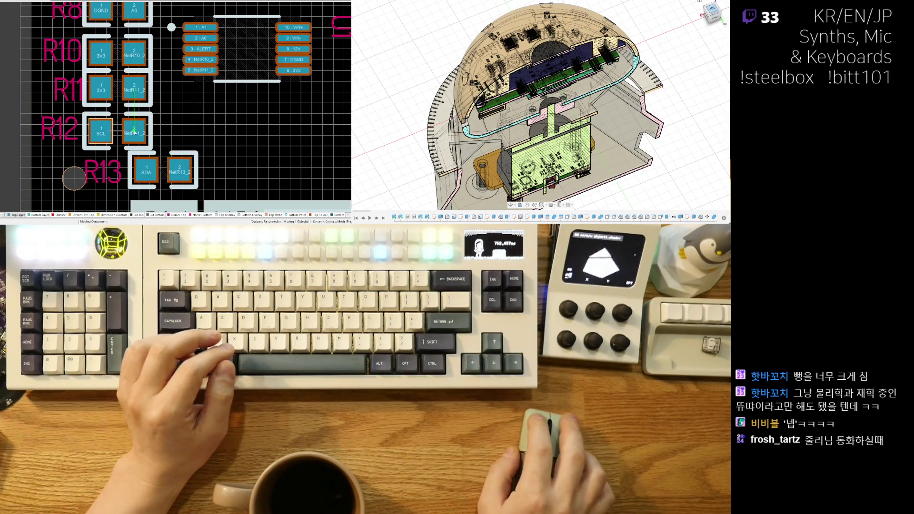
drag(135, 133, 180, 136)
Step: Slide R12 left under R11 with R13 snug beneath it
ctrl+scroll(227, 149, down, 2)
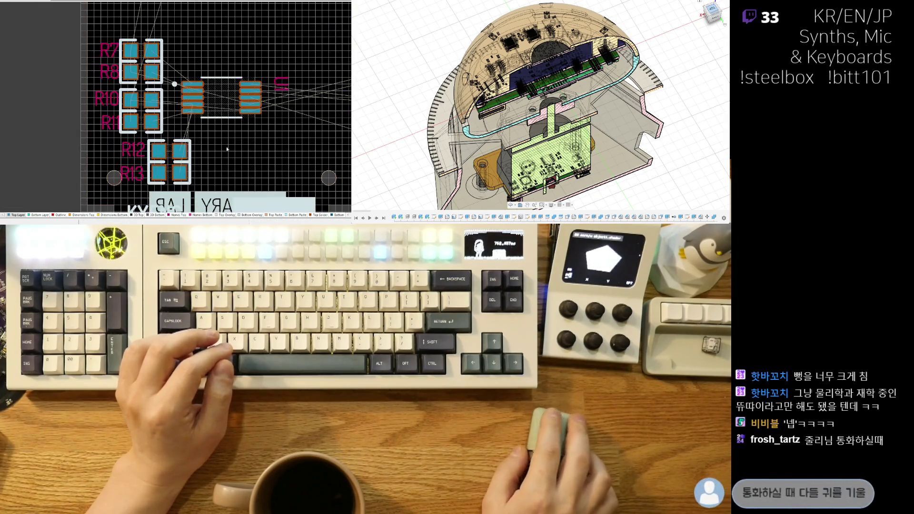
right_drag(207, 151, 166, 89)
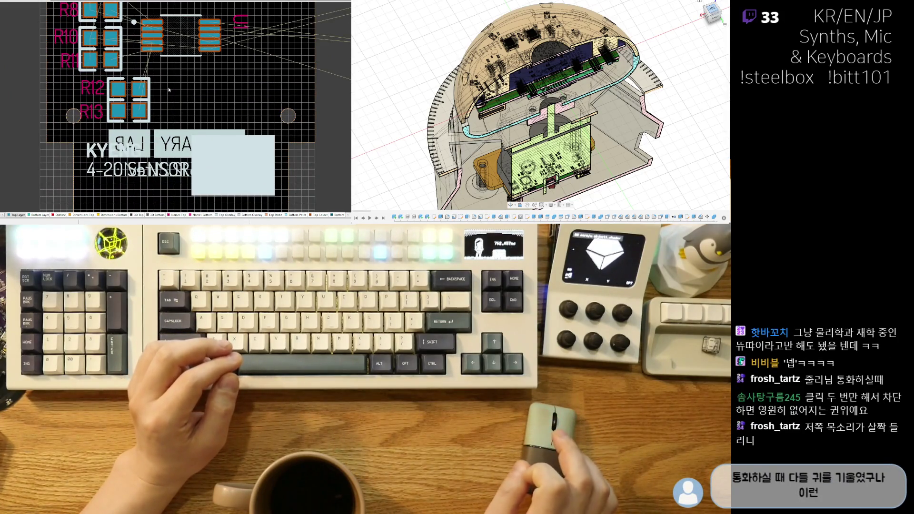
ctrl+scroll(169, 89, up, 1)
ctrl+scroll(172, 105, up, 1)
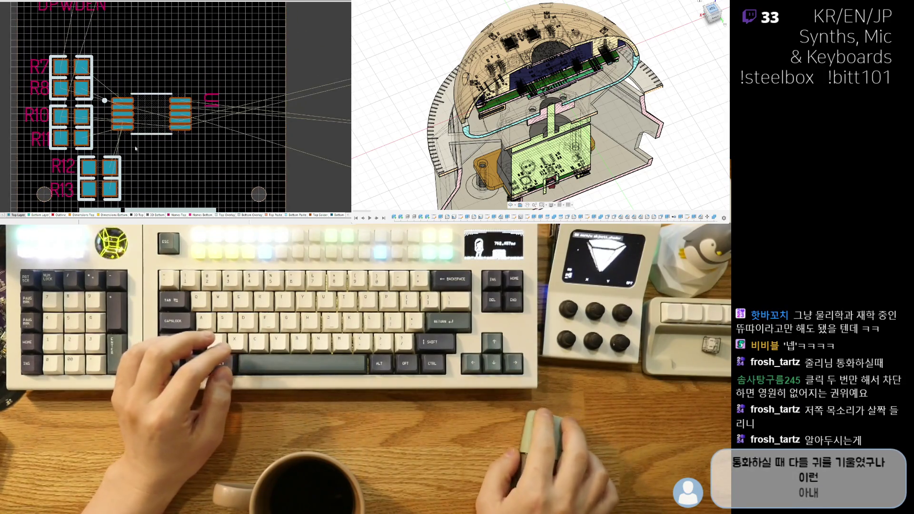
ctrl+scroll(175, 124, up, 1)
ctrl+scroll(179, 142, up, 1)
drag(178, 143, 128, 110)
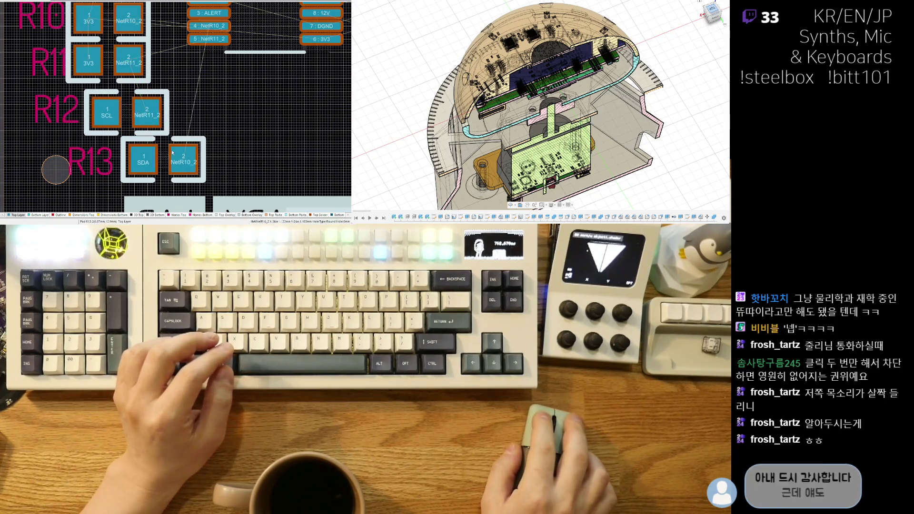
drag(164, 159, 128, 155)
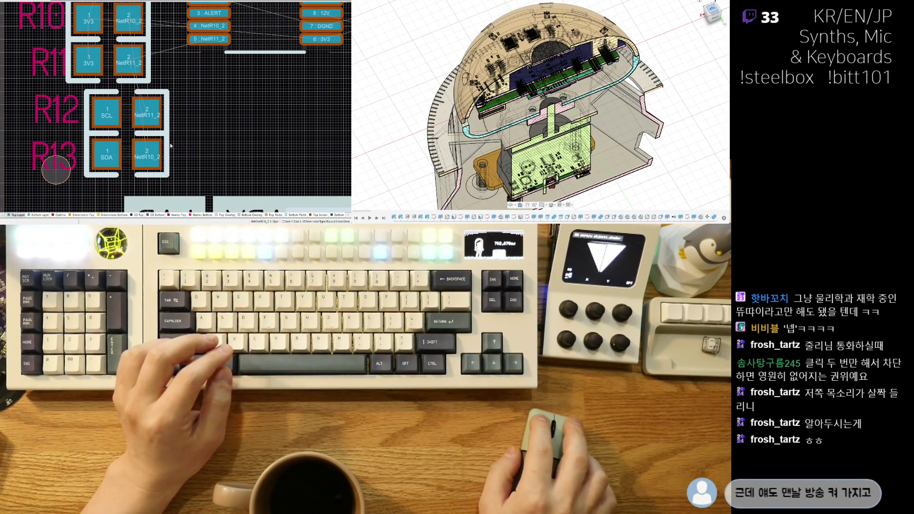
ctrl+scroll(202, 116, down, 2)
ctrl+scroll(146, 122, down, 2)
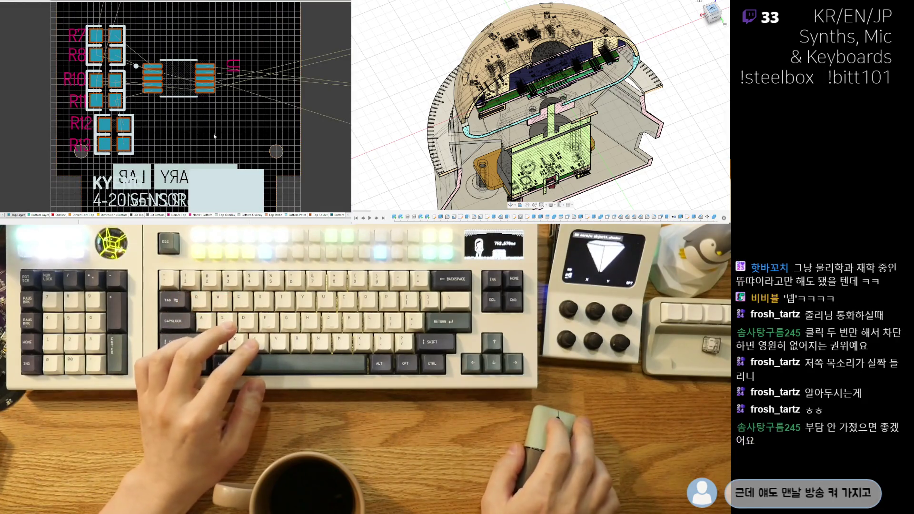
right_drag(64, 131, 49, 119)
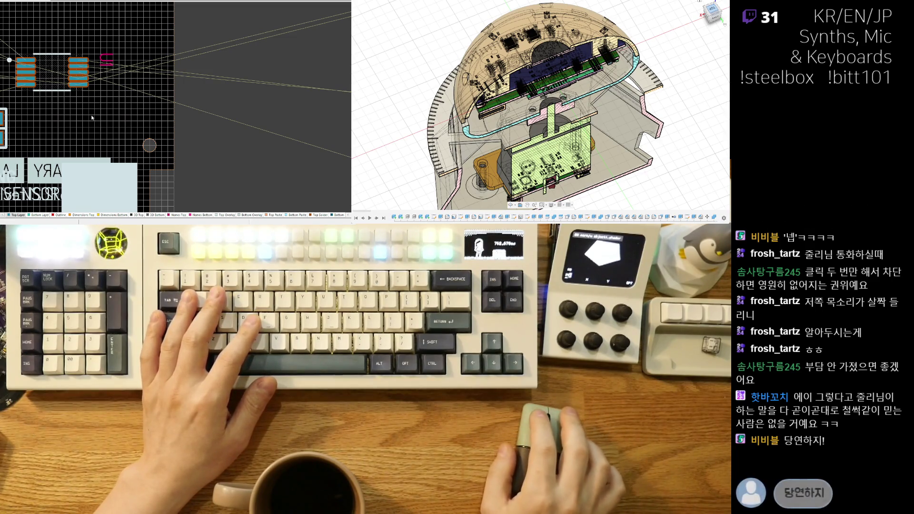
Step: Pick up capacitor C6 from off-board and preview the layout in 3D before returning to 2D
ctrl+scroll(100, 98, down, 3)
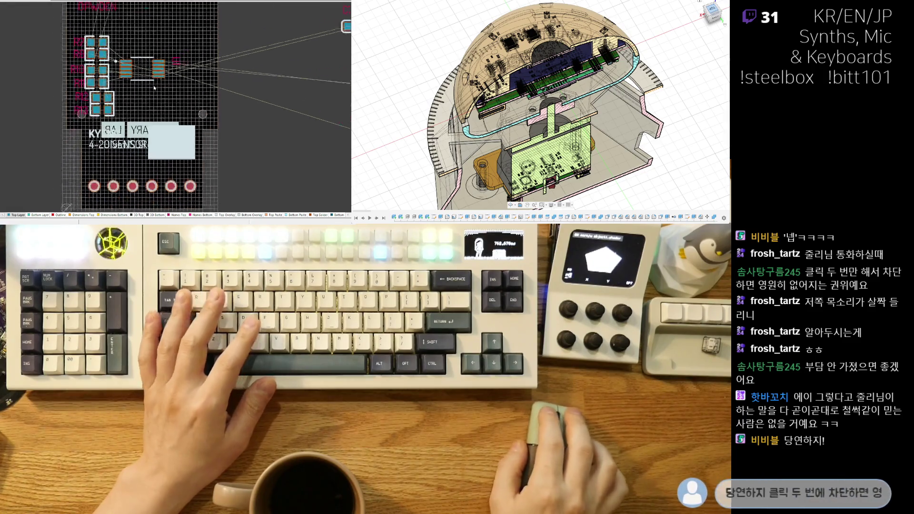
mouse_move(233, 91)
mouse_down()
mouse_move(170, 129)
mouse_move(188, 120)
mouse_up()
key(3)
ctrl+scroll(183, 150, down, 2)
ctrl+scroll(171, 148, down, 2)
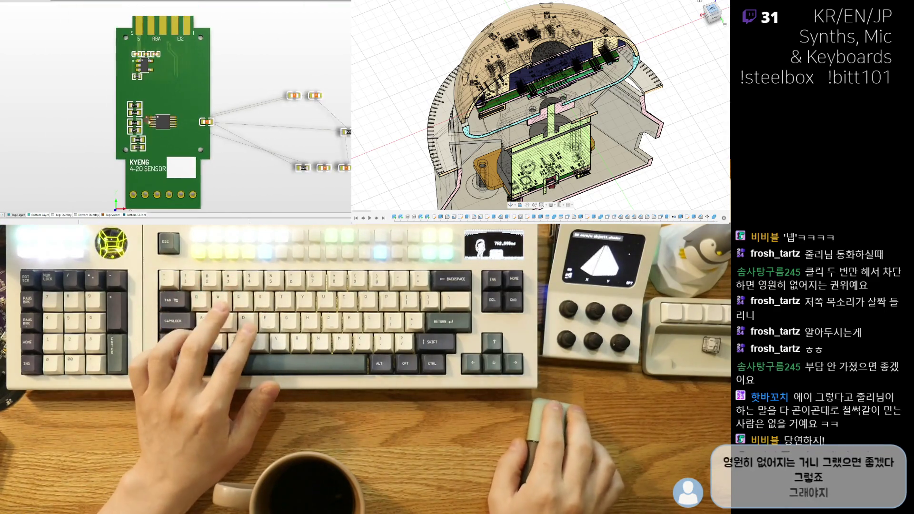
ctrl+scroll(157, 145, down, 2)
key(2)
ctrl+scroll(157, 143, up, 1)
ctrl+scroll(166, 139, up, 3)
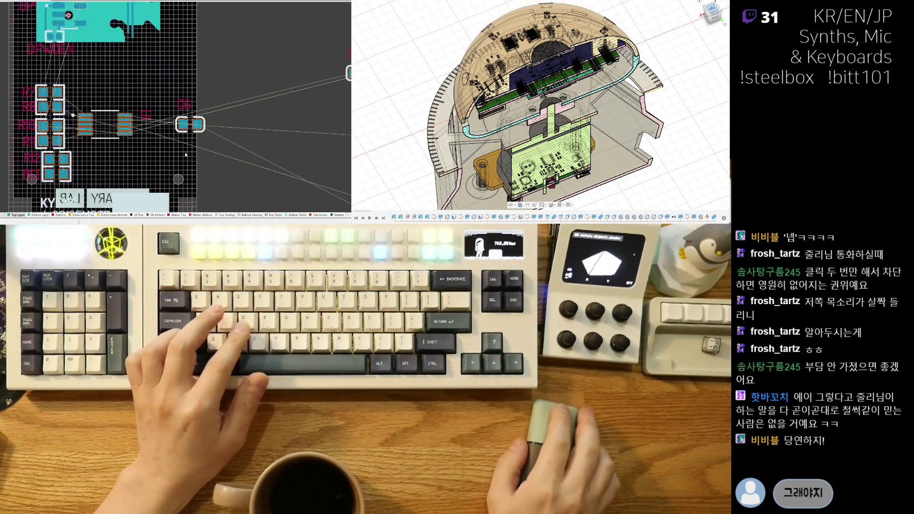
Step: Rotate C6 90° and place it right beside U1
ctrl+scroll(181, 131, up, 2)
drag(185, 127, 142, 106)
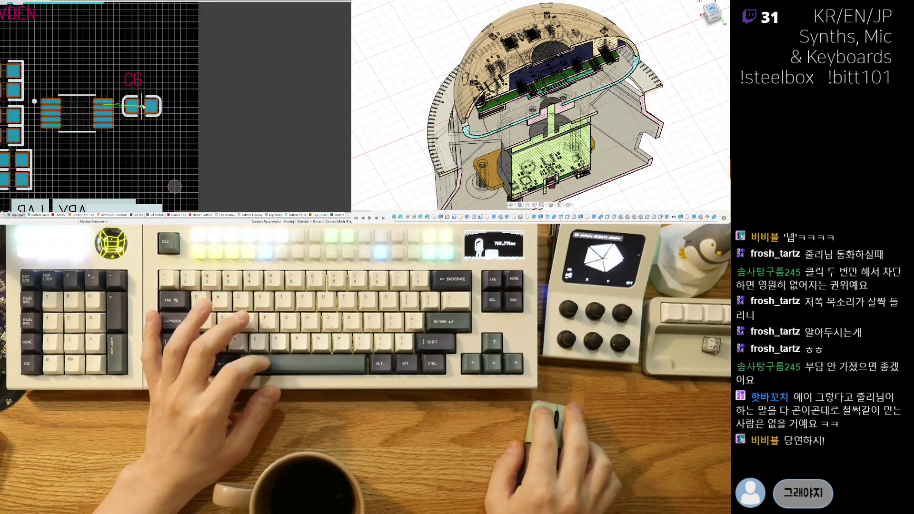
key(space)
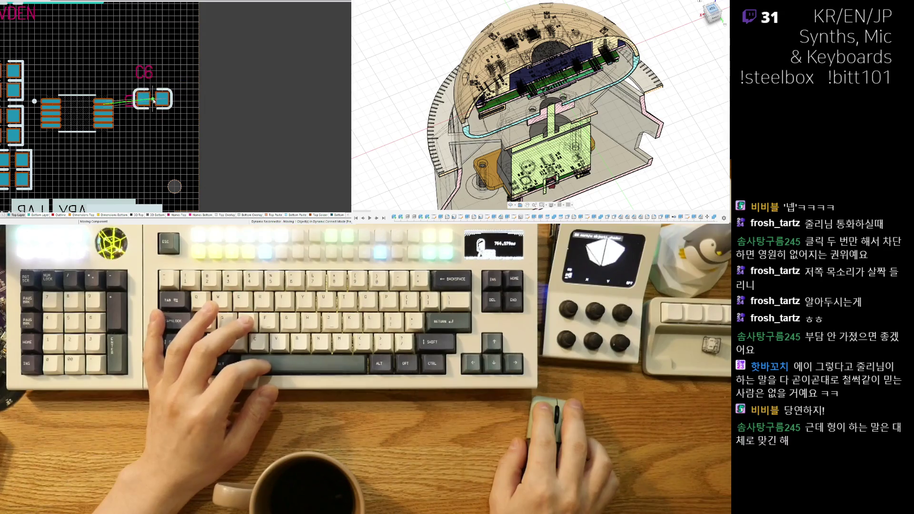
click(153, 100)
Step: Zoom out to view the whole board and the remaining loose parts
ctrl+scroll(153, 100, down, 4)
right_drag(214, 143, 143, 153)
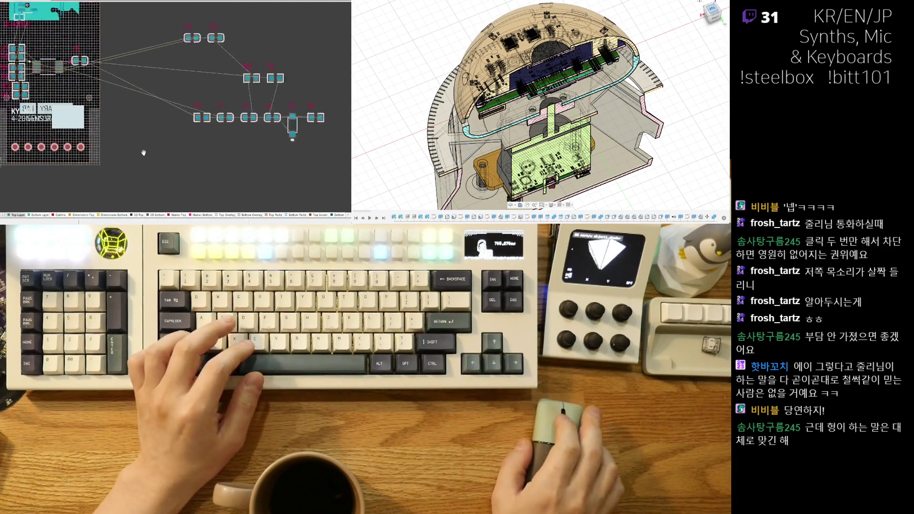
ctrl+scroll(143, 153, down, 2)
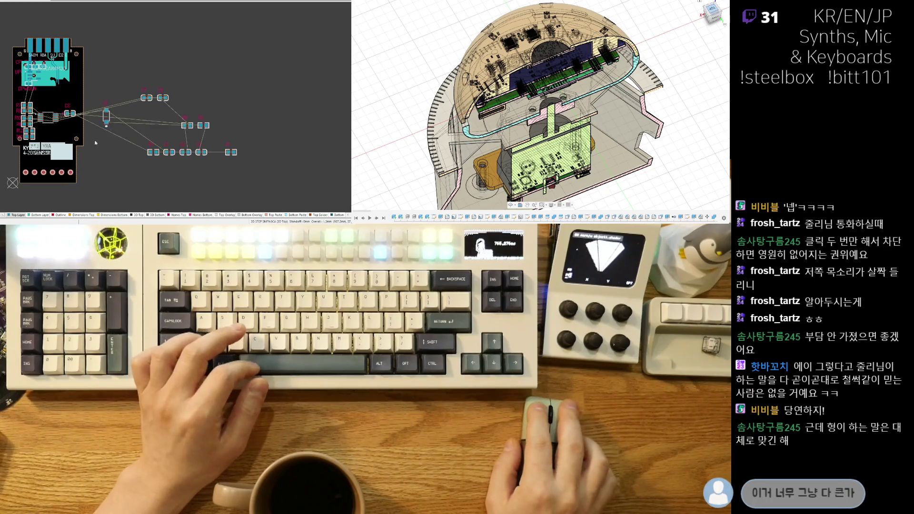
ctrl+scroll(109, 111, up, 3)
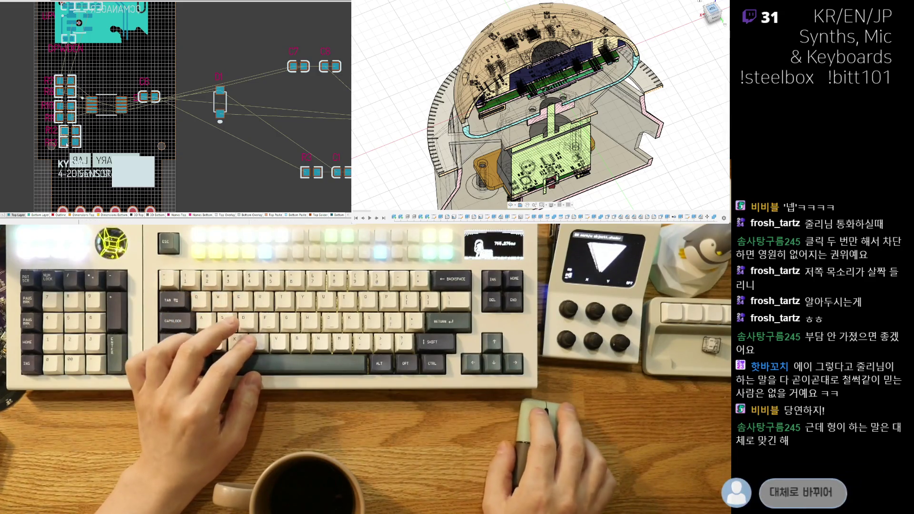
ctrl+scroll(69, 152, up, 2)
ctrl+scroll(121, 109, down, 2)
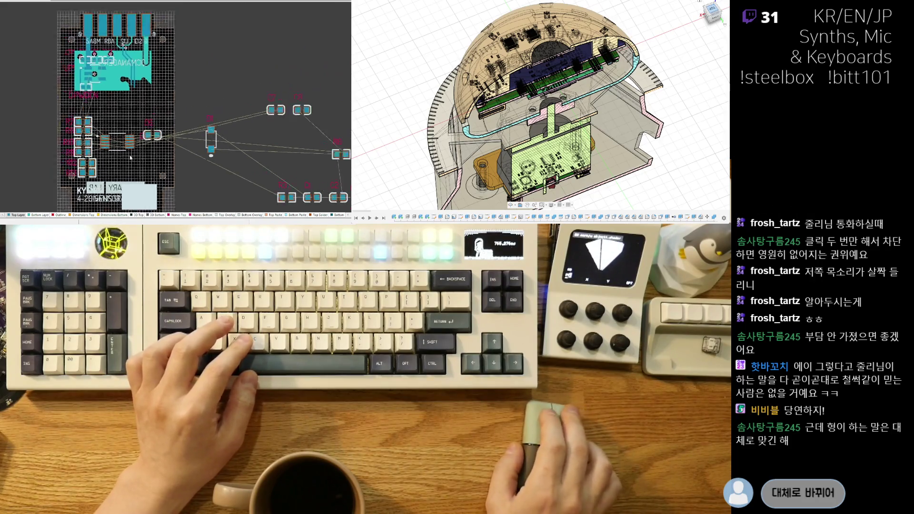
ctrl+scroll(150, 143, down, 2)
ctrl+scroll(230, 155, up, 2)
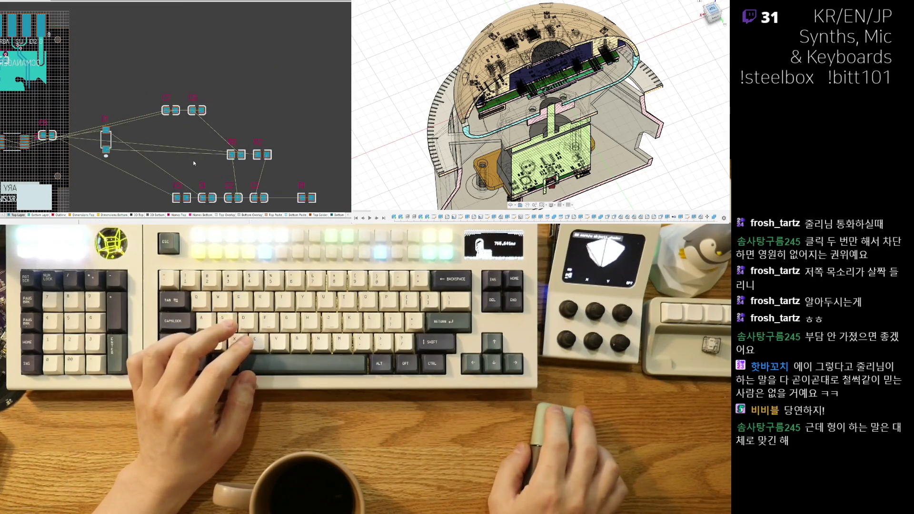
Step: Bring capacitors C1 and C3 from outside the outline onto the board
right_drag(184, 172, 228, 148)
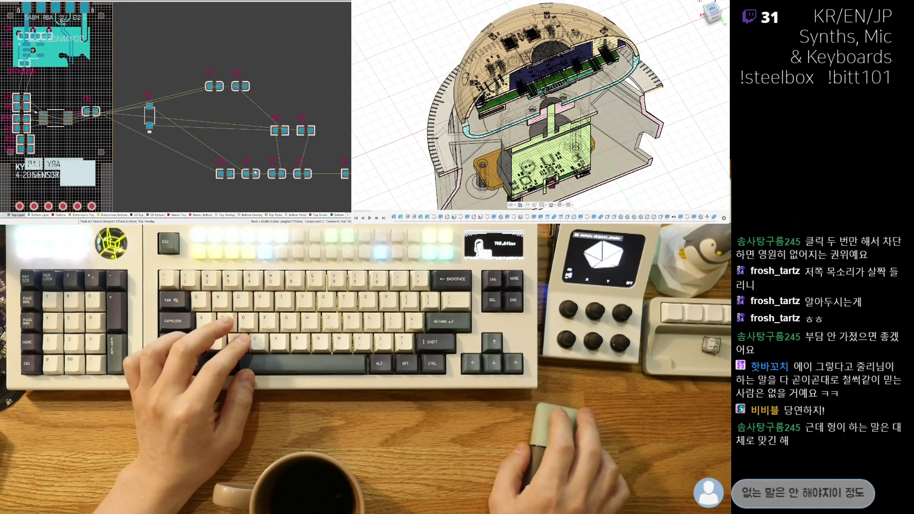
drag(255, 173, 120, 97)
drag(66, 85, 66, 85)
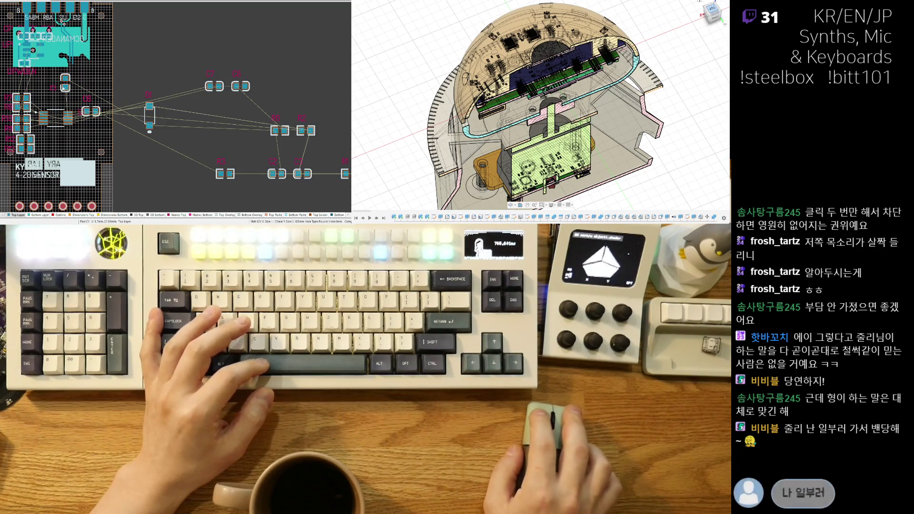
drag(90, 112, 69, 147)
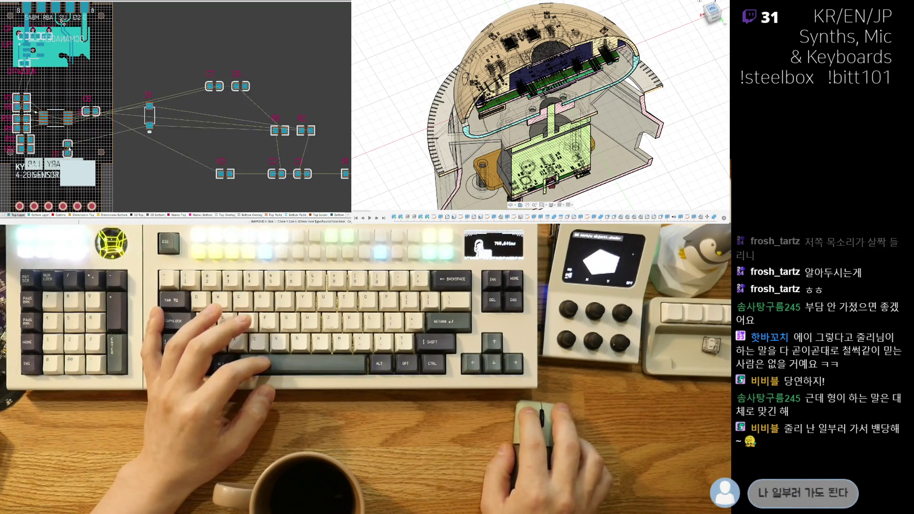
ctrl+scroll(145, 165, up, 3)
ctrl+scroll(145, 164, down, 2)
mouse_move(145, 165)
right_down()
mouse_move(231, 156)
mouse_move(163, 158)
right_up()
drag(56, 117, 43, 115)
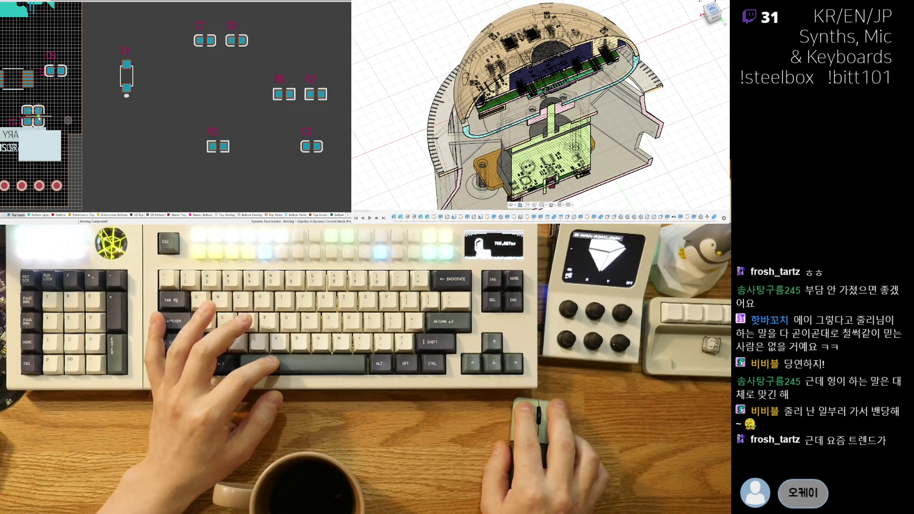
drag(39, 117, 39, 117)
drag(311, 146, 58, 118)
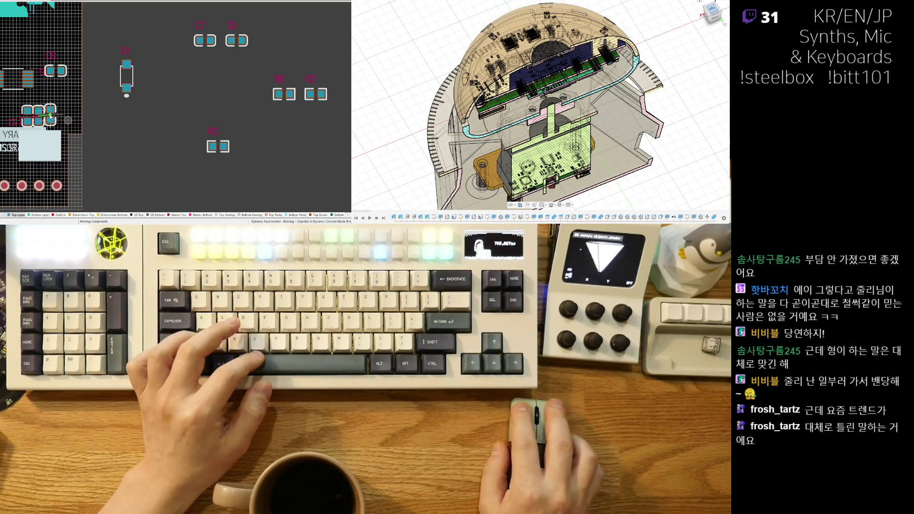
click(49, 116)
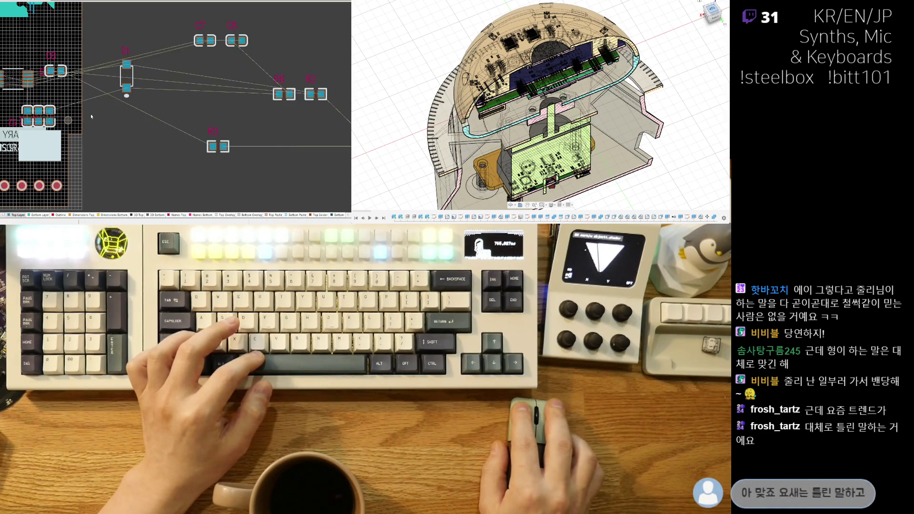
Step: Line up C1, C2 and C3 in a tight row, with C3 at the end
right_drag(176, 121, 227, 133)
ctrl+scroll(80, 159, up, 2)
ctrl+scroll(80, 159, up, 2)
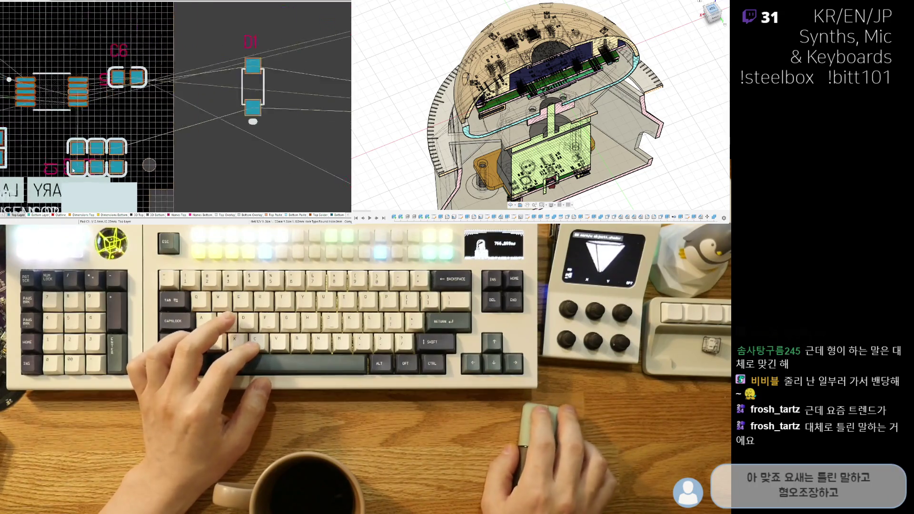
ctrl+scroll(80, 160, up, 2)
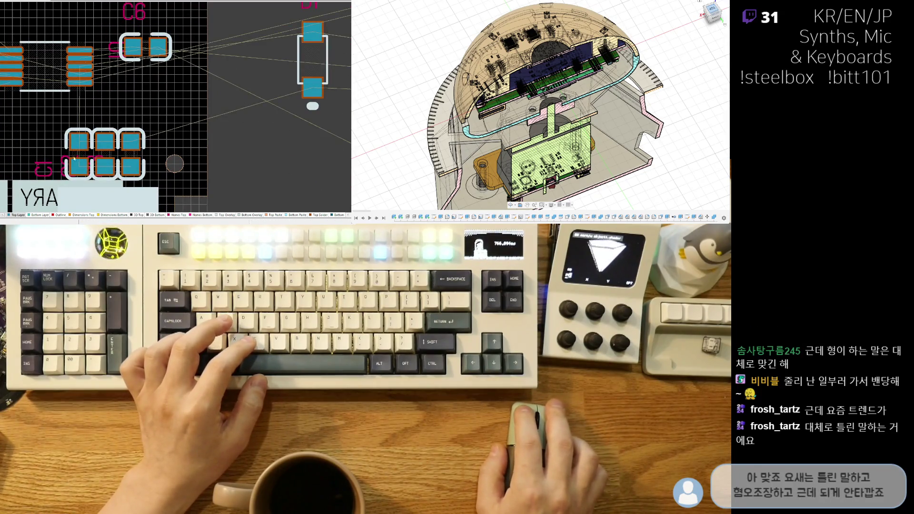
drag(84, 152, 96, 126)
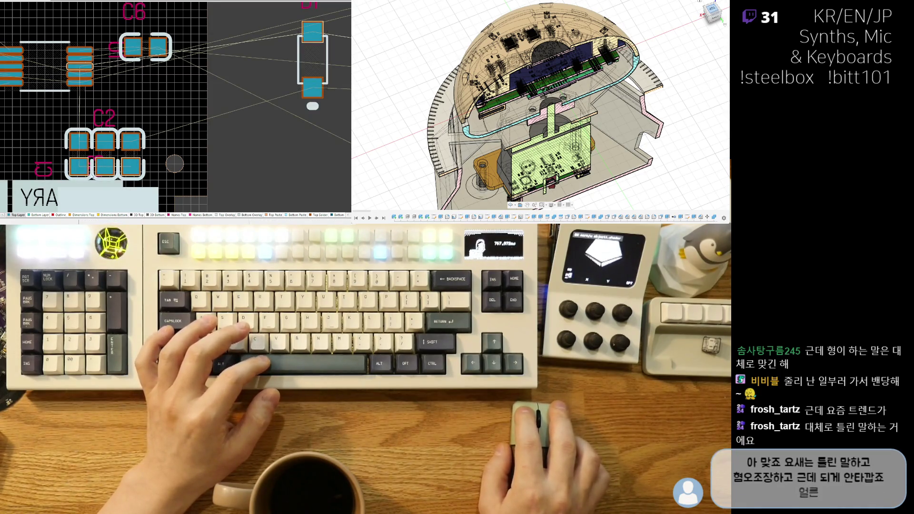
click(135, 145)
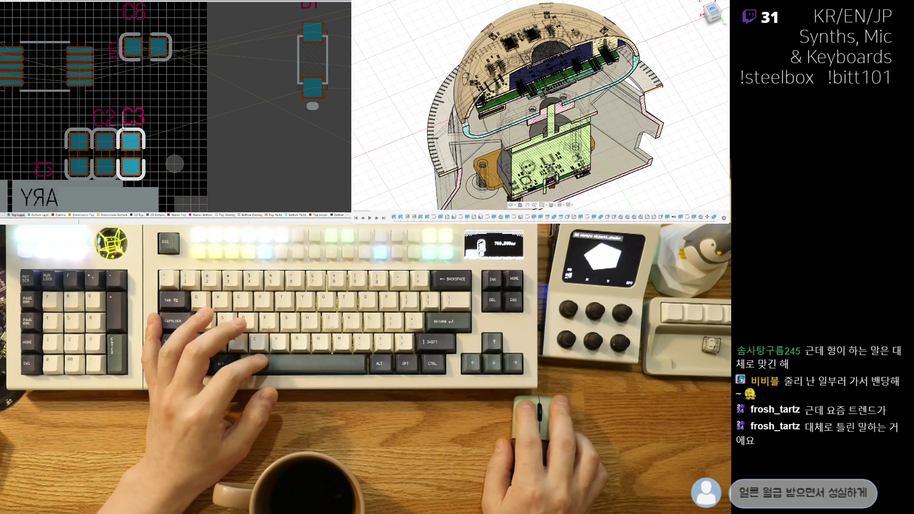
click(122, 128)
click(84, 176)
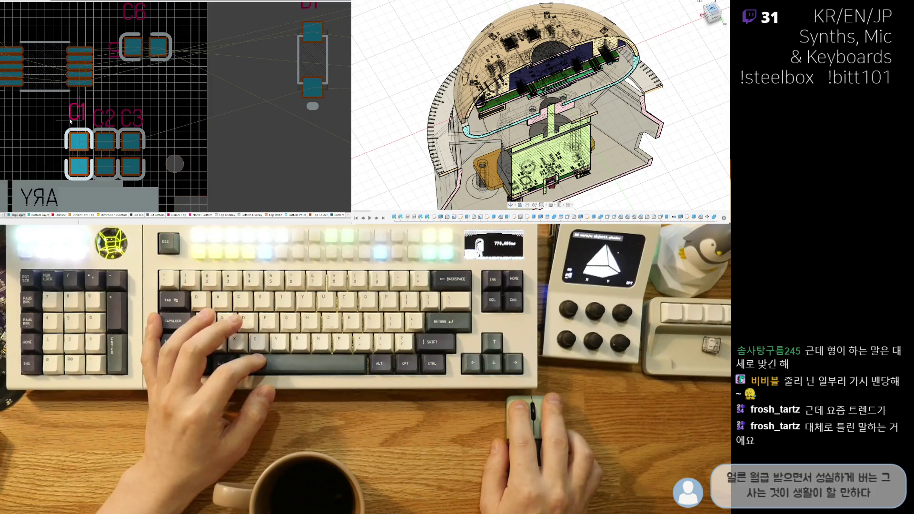
click(179, 128)
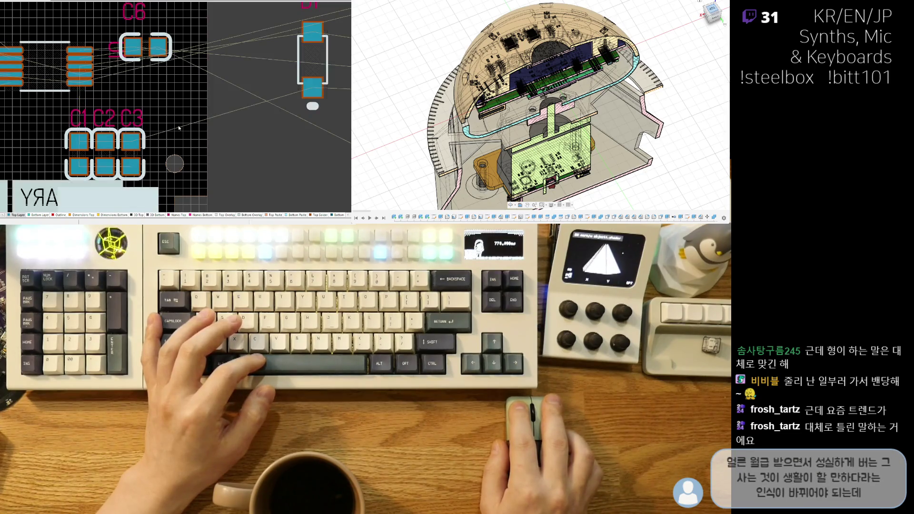
Step: Zoom out and drop C7 onto the board near the capacitors
ctrl+scroll(203, 136, down, 1)
ctrl+scroll(147, 127, down, 2)
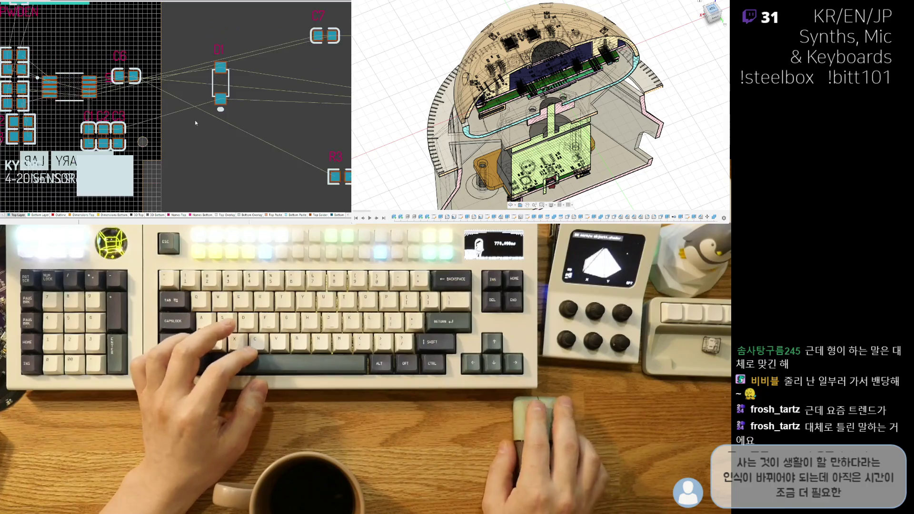
ctrl+scroll(195, 120, down, 1)
scroll(229, 131, down, 1)
scroll(158, 129, down, 1)
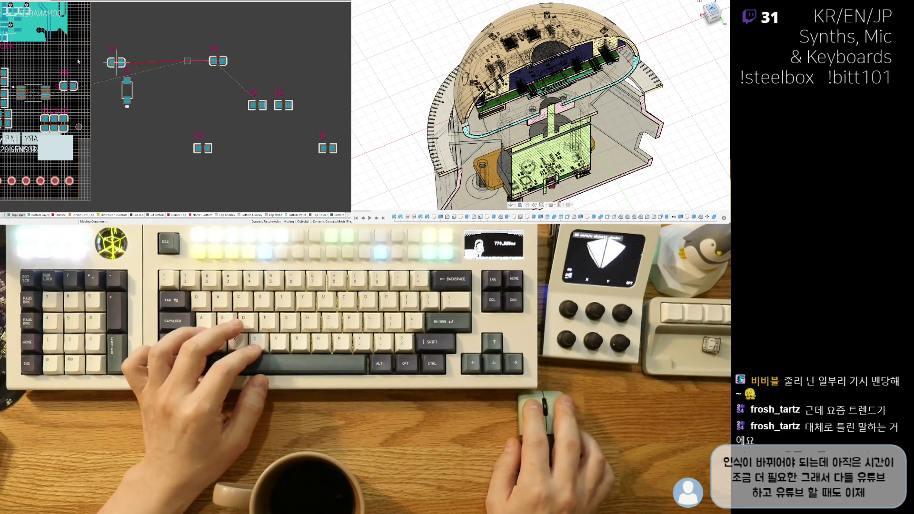
click(32, 64)
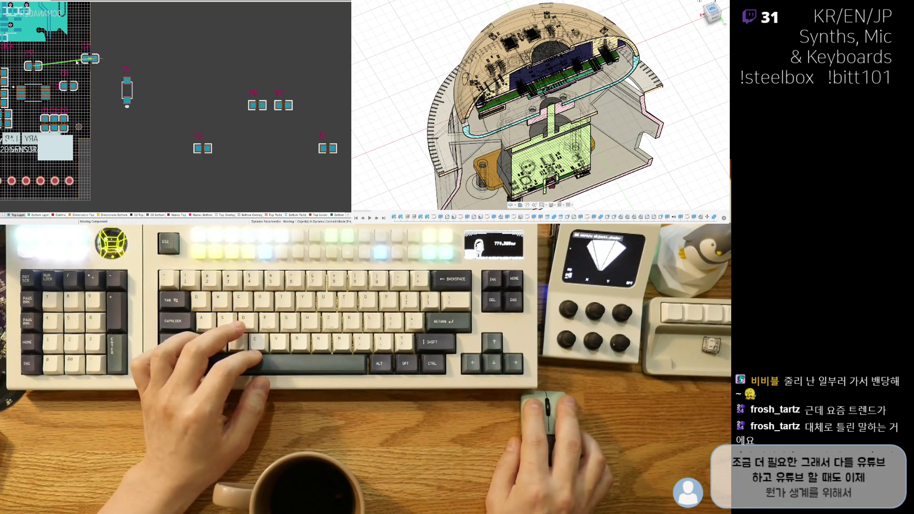
Step: Drop C8 next to C7 and move the C1–C3 group up and to the right
click(58, 64)
ctrl+scroll(77, 71, up, 2)
ctrl+scroll(76, 72, up, 2)
ctrl+scroll(77, 72, up, 2)
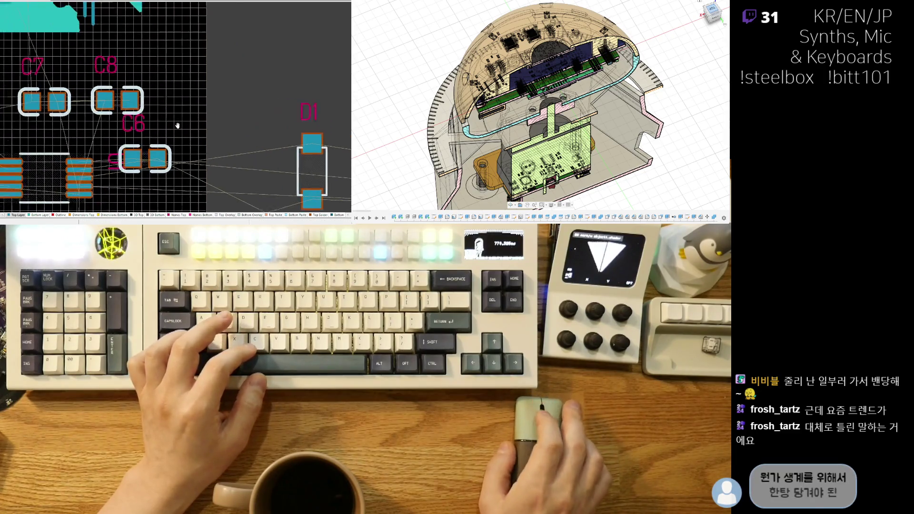
ctrl+scroll(177, 126, up, 2)
right_drag(178, 126, 203, 152)
ctrl+scroll(203, 152, down, 2)
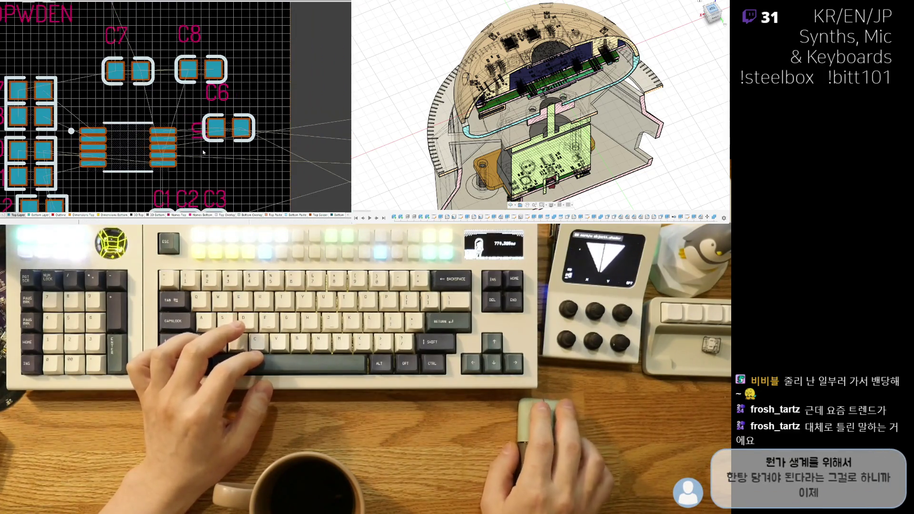
ctrl+scroll(203, 153, up, 2)
ctrl+scroll(190, 124, up, 2)
ctrl+scroll(181, 96, up, 2)
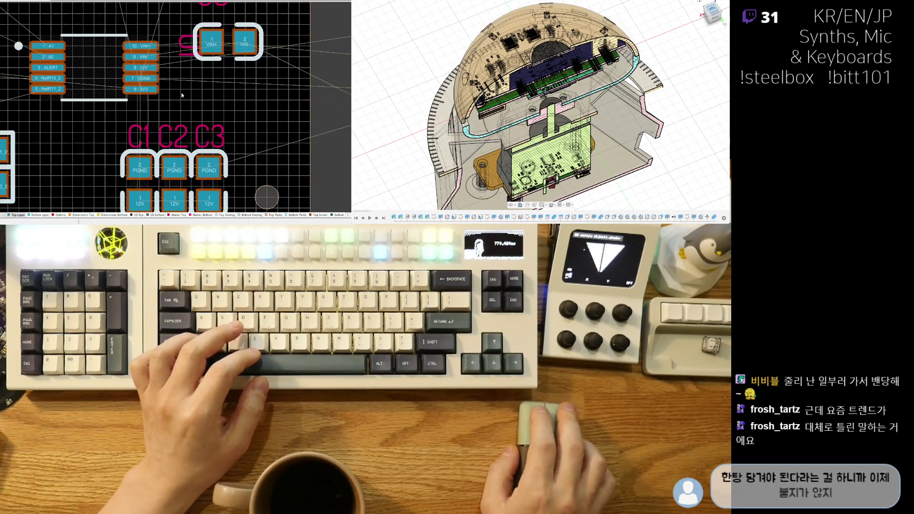
click(156, 189)
ctrl+scroll(206, 183, down, 2)
drag(205, 184, 305, 37)
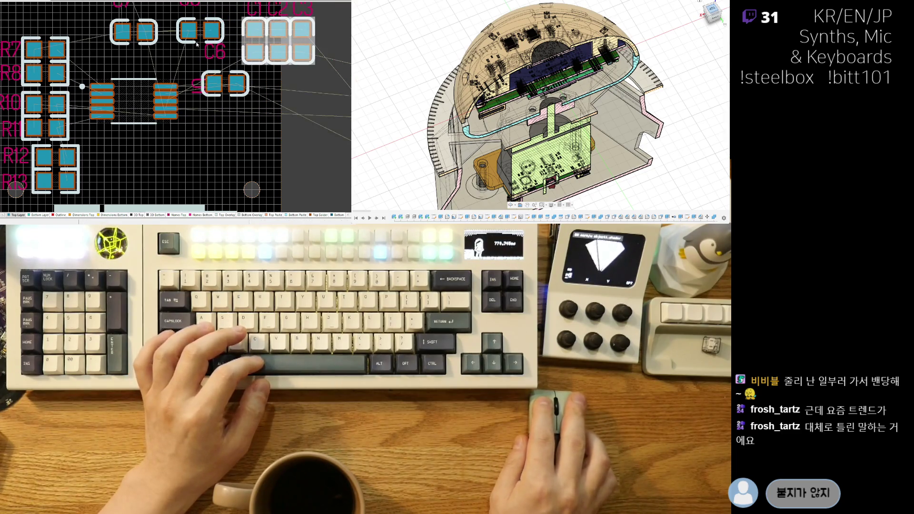
Step: Place C7 and C8 side by side below U1, both rotated vertical
drag(135, 33, 154, 157)
key(space)
mouse_move(200, 31)
mouse_down()
mouse_move(189, 160)
mouse_move(179, 158)
mouse_up()
key(space)
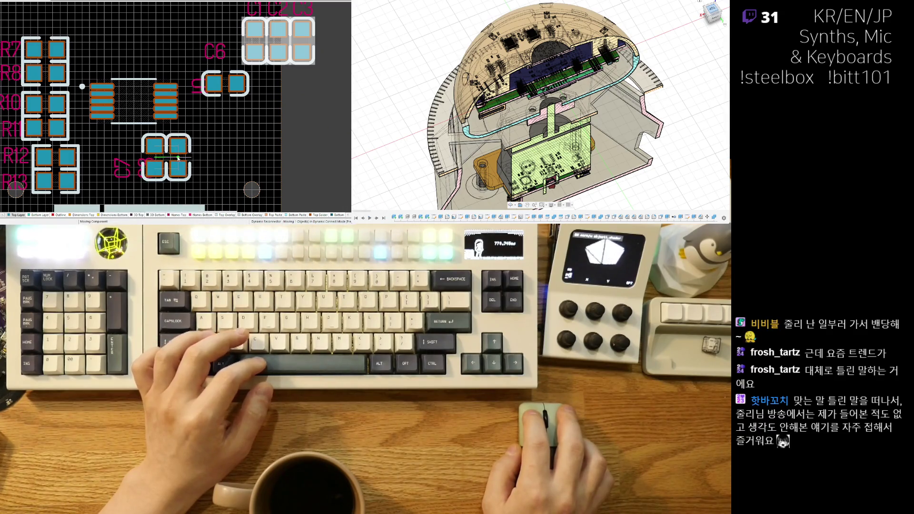
click(178, 159)
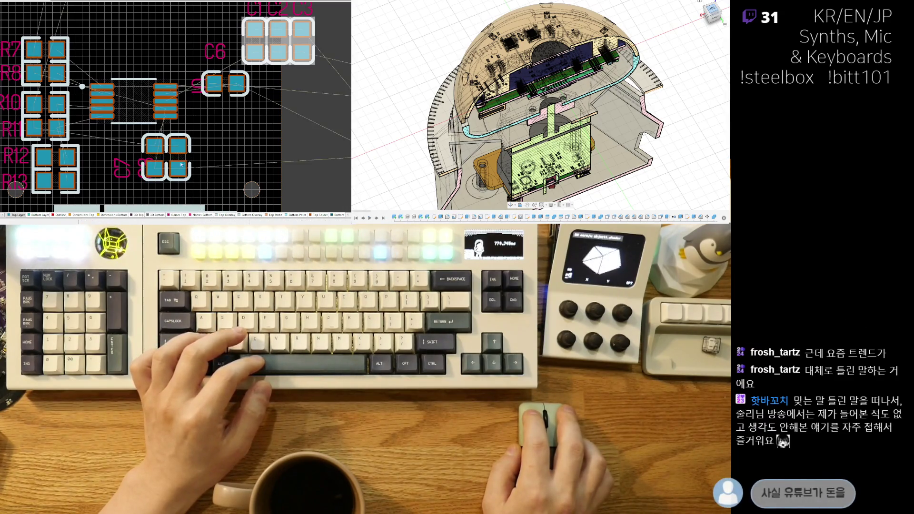
Step: Move the C7 designator beside C8's label
ctrl+scroll(172, 159, up, 2)
scroll(141, 193, down, 3)
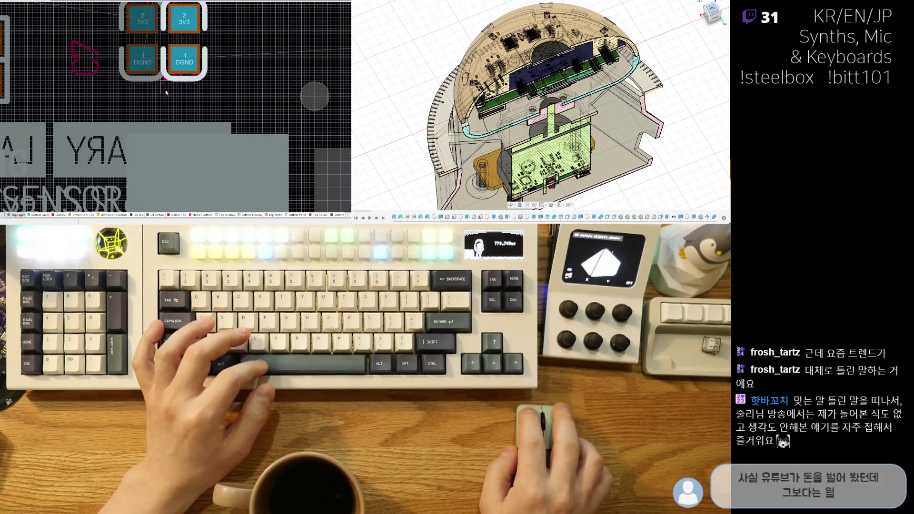
drag(79, 55, 149, 104)
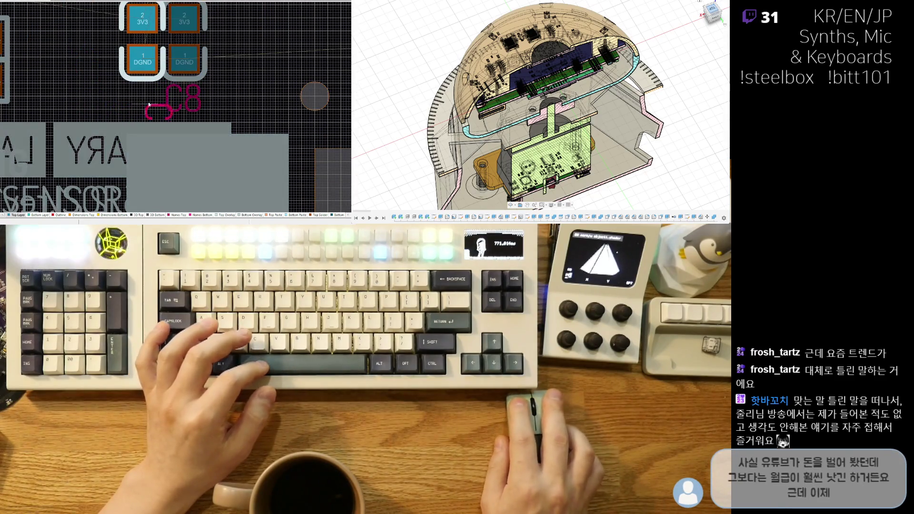
click(127, 114)
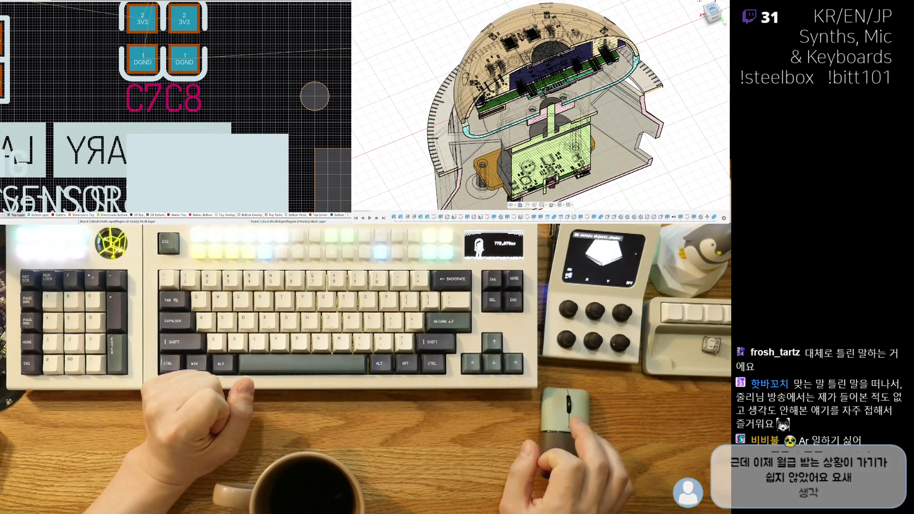
ctrl+scroll(183, 122, down, 6)
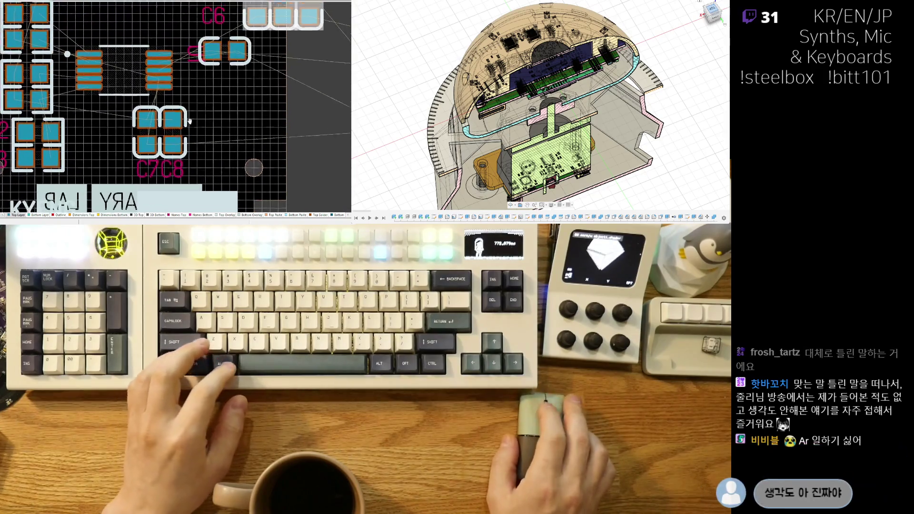
ctrl+scroll(183, 122, down, 3)
Step: Move D1 to the left of C1–C3 and rotate it upright
ctrl+scroll(177, 138, down, 3)
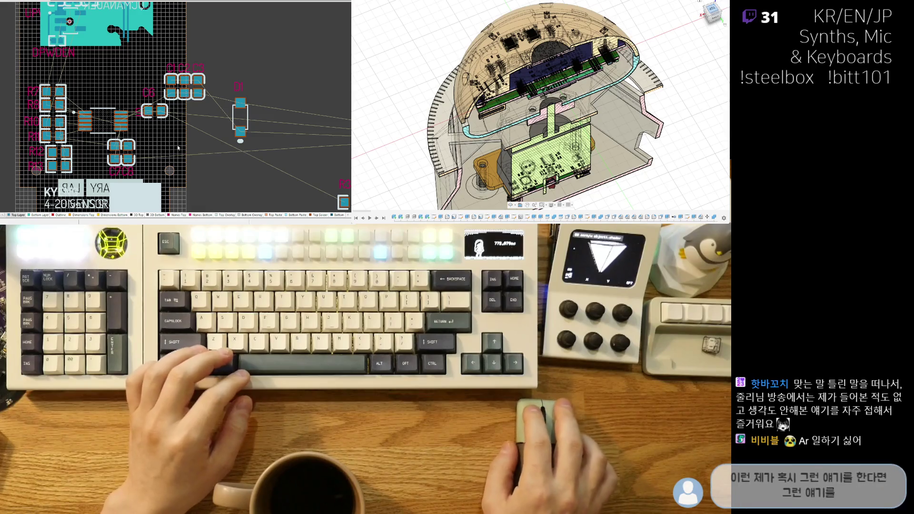
right_drag(243, 124, 263, 144)
mouse_move(263, 145)
mouse_down()
mouse_move(157, 115)
mouse_move(141, 88)
mouse_up()
key(space)
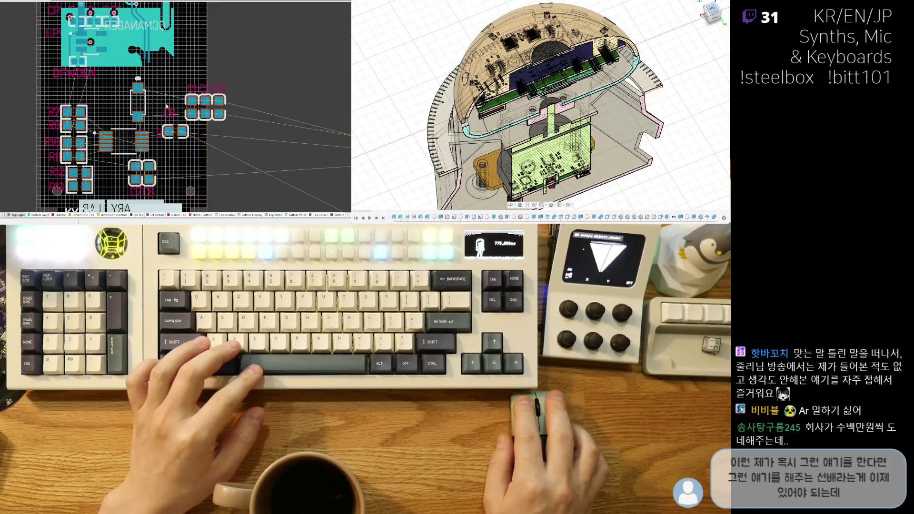
Step: Place the C6 label beside its capacitor pair and adjust D1's position
ctrl+scroll(162, 105, up, 2)
mouse_move(172, 119)
mouse_down()
mouse_move(159, 119)
mouse_move(164, 186)
mouse_up()
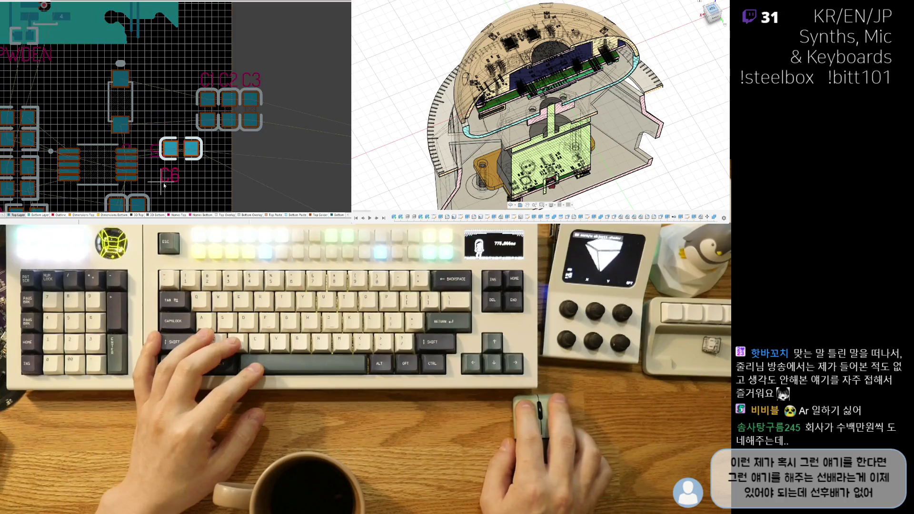
drag(213, 159, 206, 160)
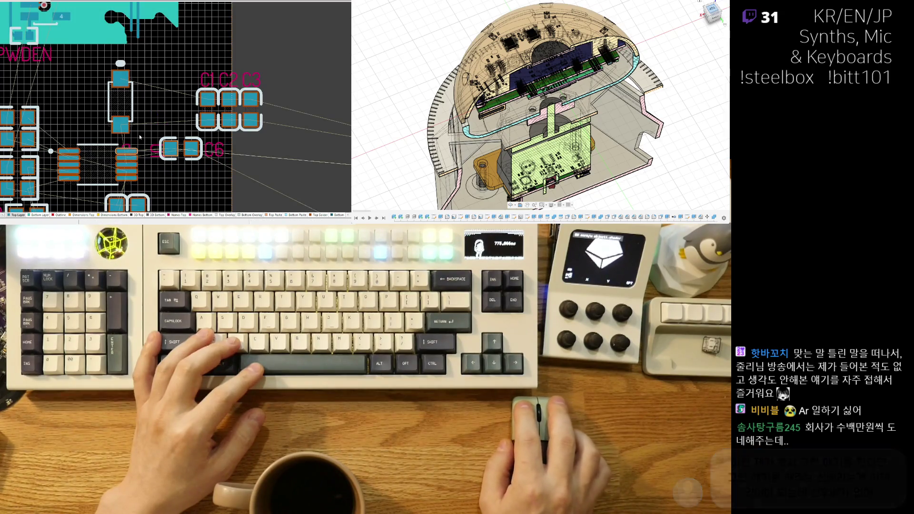
click(116, 123)
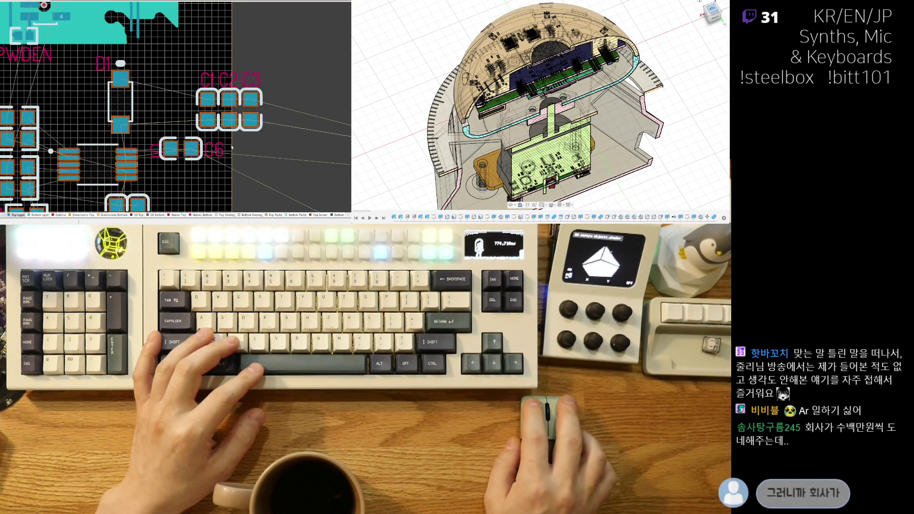
Step: Move resistor R3 over to the right
scroll(112, 120, down, 3)
scroll(112, 120, up, 2)
scroll(112, 120, up, 1)
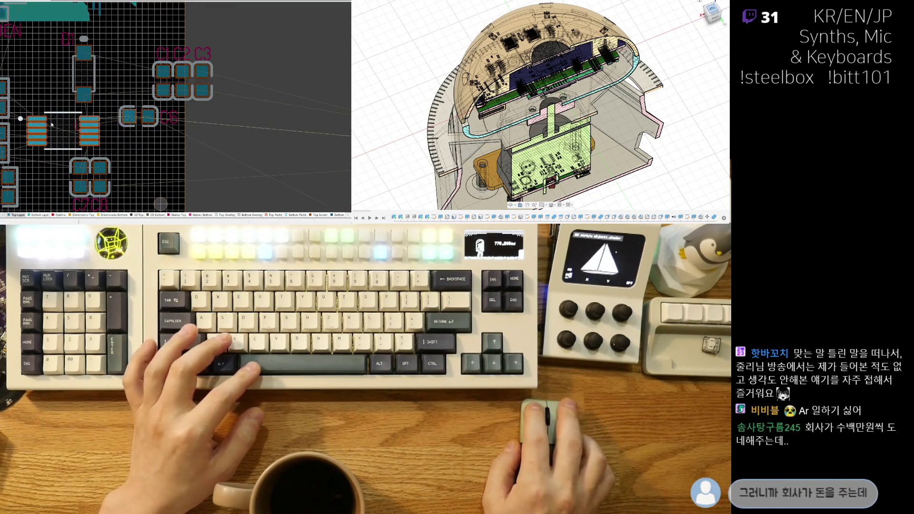
scroll(16, 115, down, 3)
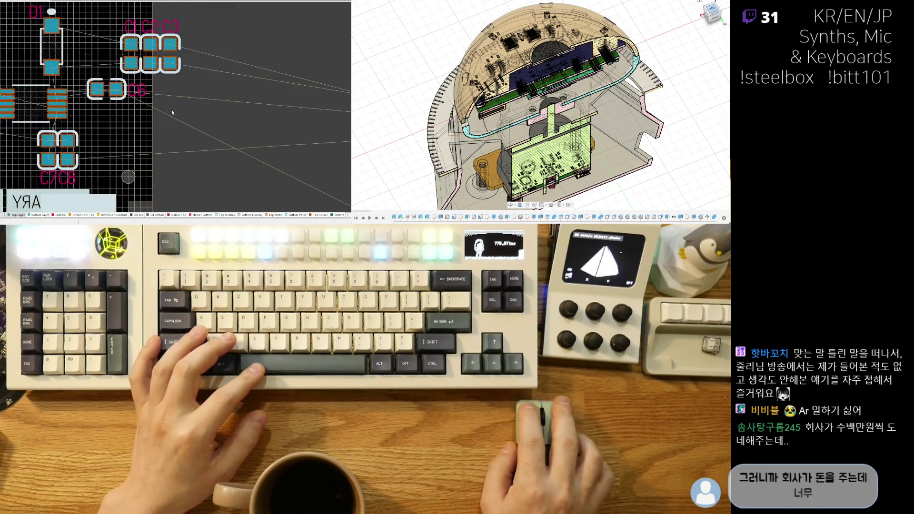
mouse_move(264, 166)
mouse_down()
mouse_move(337, 168)
mouse_move(109, 116)
mouse_up()
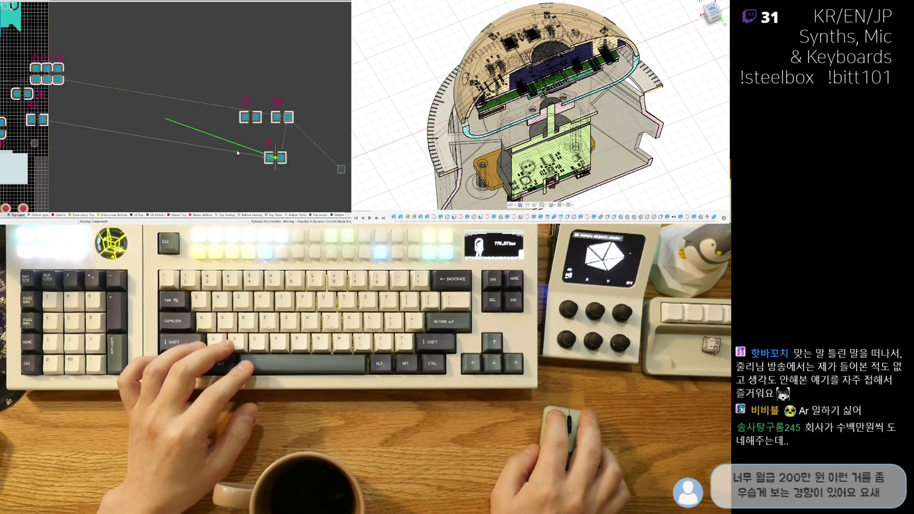
Step: Bring a loose resistor onto the board and drop it in place
drag(259, 118, 101, 137)
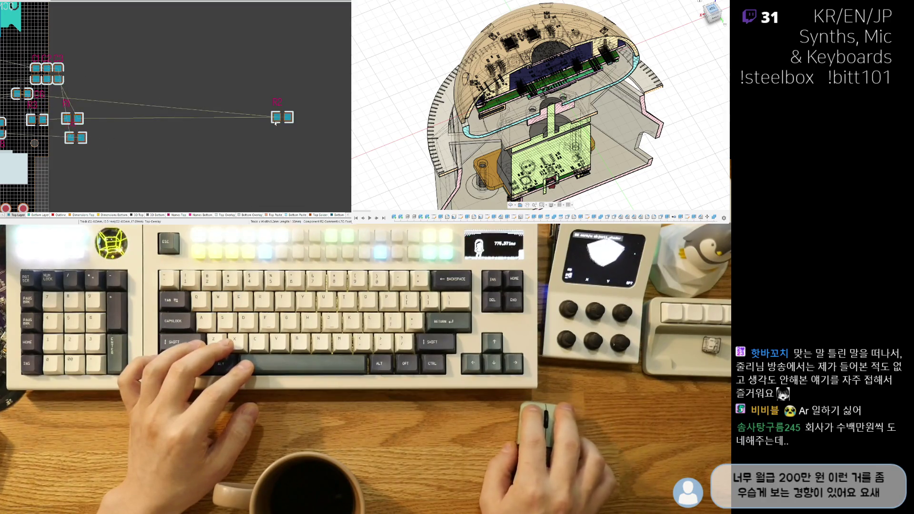
click(88, 105)
ctrl+scroll(140, 127, up, 3)
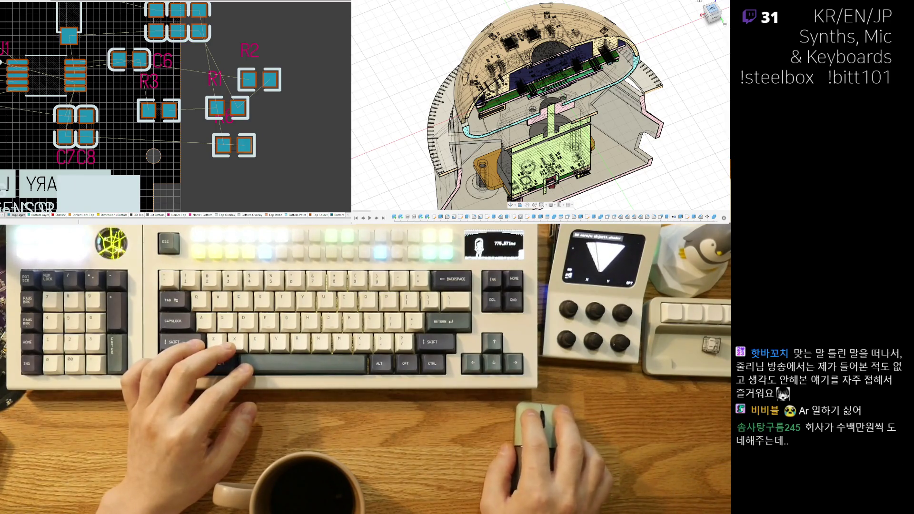
ctrl+scroll(122, 93, down, 2)
ctrl+scroll(123, 94, up, 3)
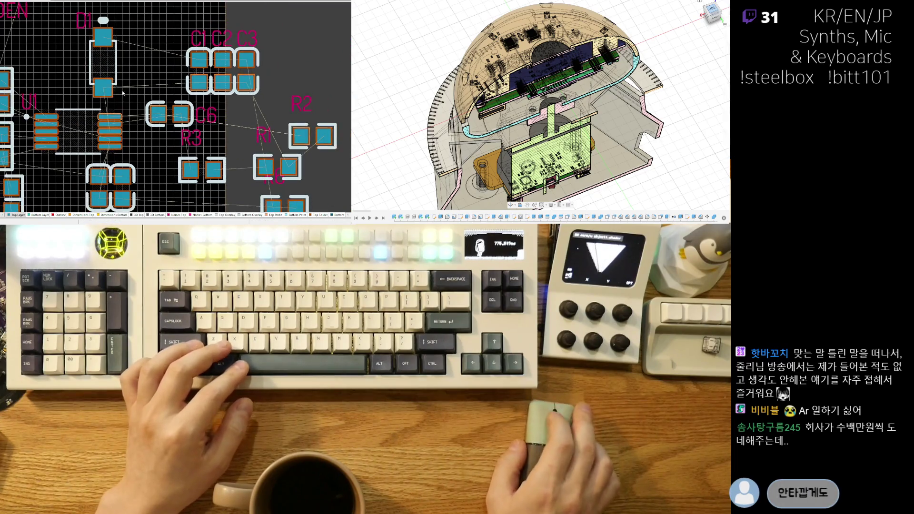
right_drag(123, 93, 182, 146)
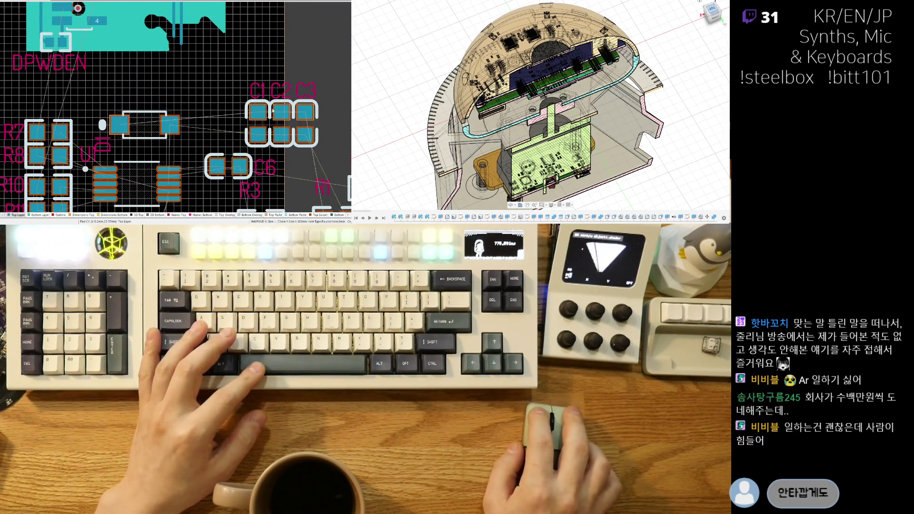
Step: Move C1–C3 together up-left, shift C6 down-left, and place the SENS_PWR/VIN- part beside it
click(281, 123)
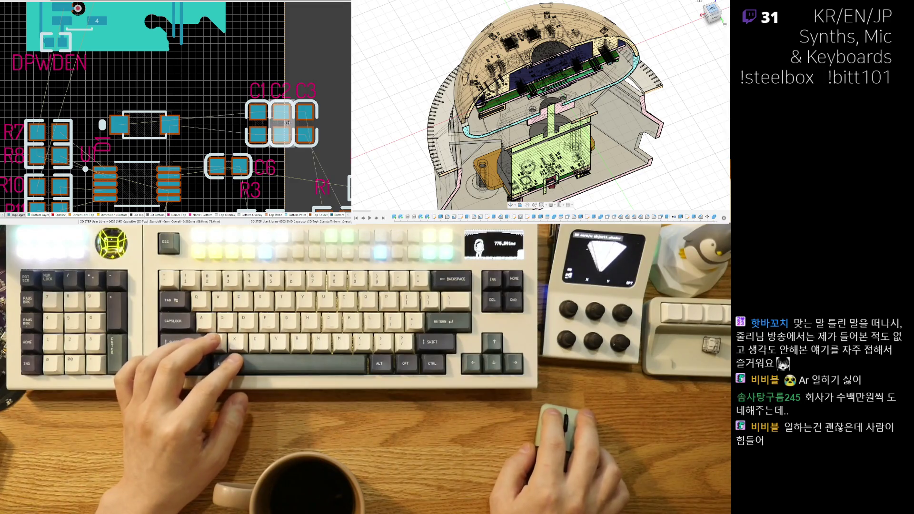
shift+click(302, 123)
shift+click(257, 123)
drag(281, 123, 221, 77)
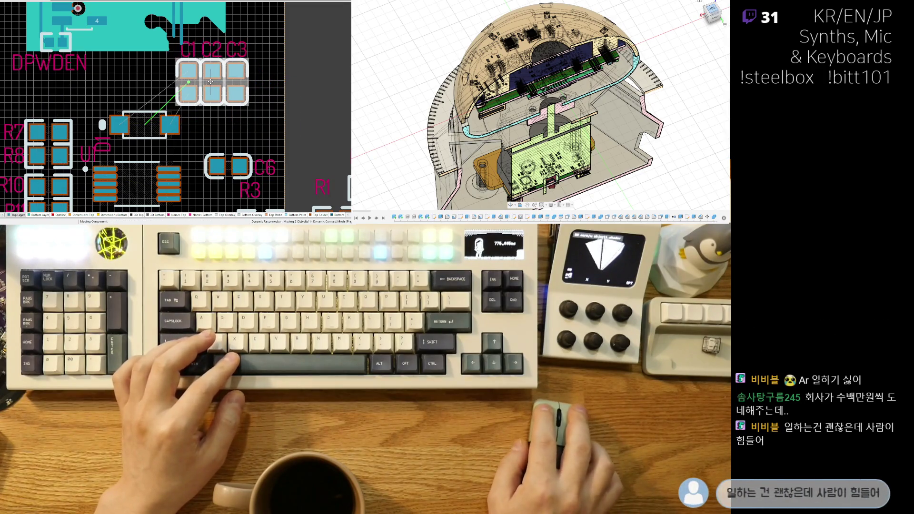
right_drag(222, 77, 231, 158)
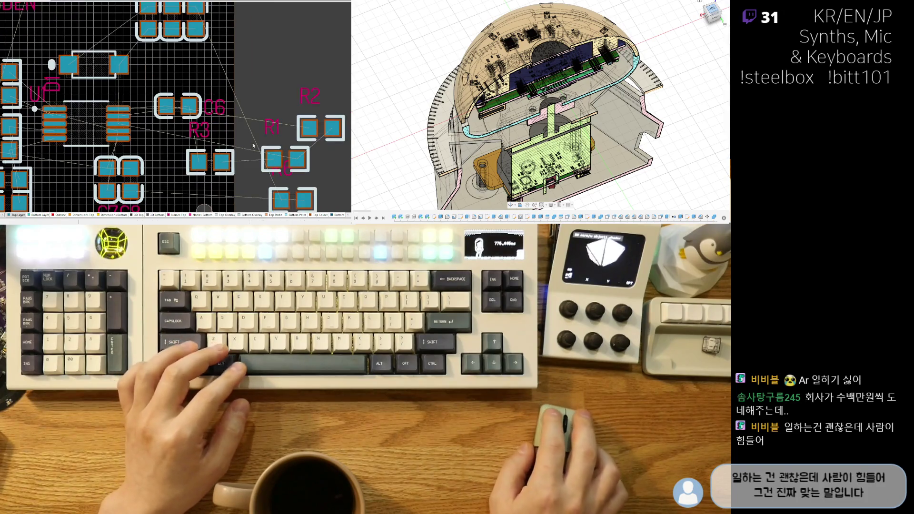
mouse_move(174, 97)
mouse_down()
mouse_move(161, 104)
mouse_move(202, 27)
mouse_move(197, 56)
mouse_up()
ctrl+scroll(194, 120, up, 3)
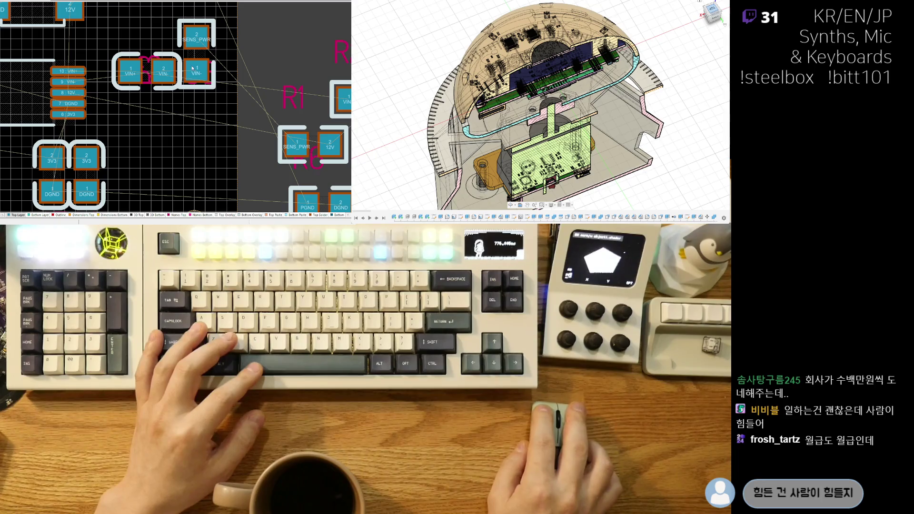
drag(193, 68, 193, 68)
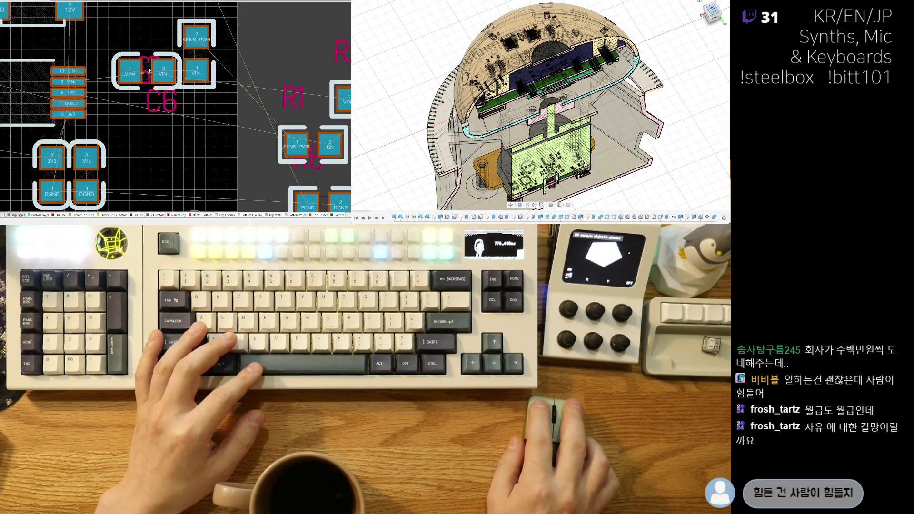
Step: Pull the R3 label out from under C6 and slide R3 in beside C6
mouse_move(143, 79)
mouse_down()
mouse_move(180, 105)
mouse_move(142, 117)
mouse_up()
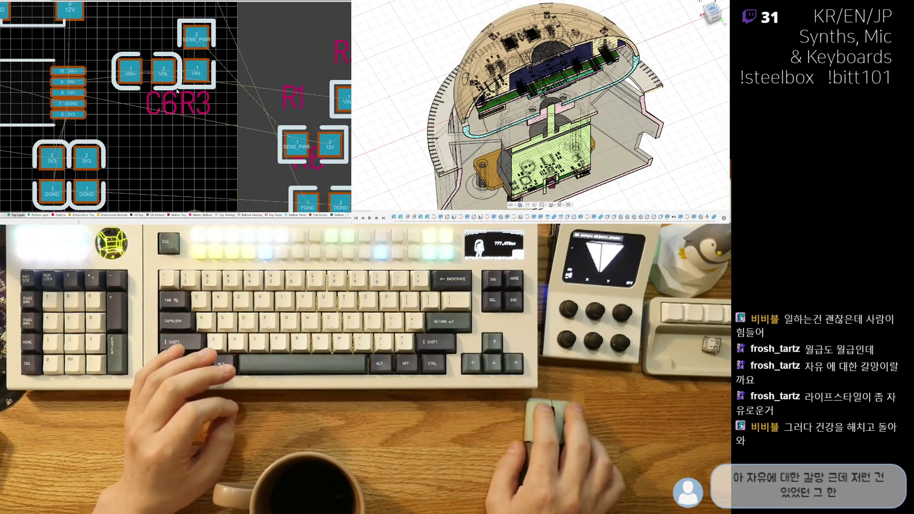
drag(190, 57, 199, 57)
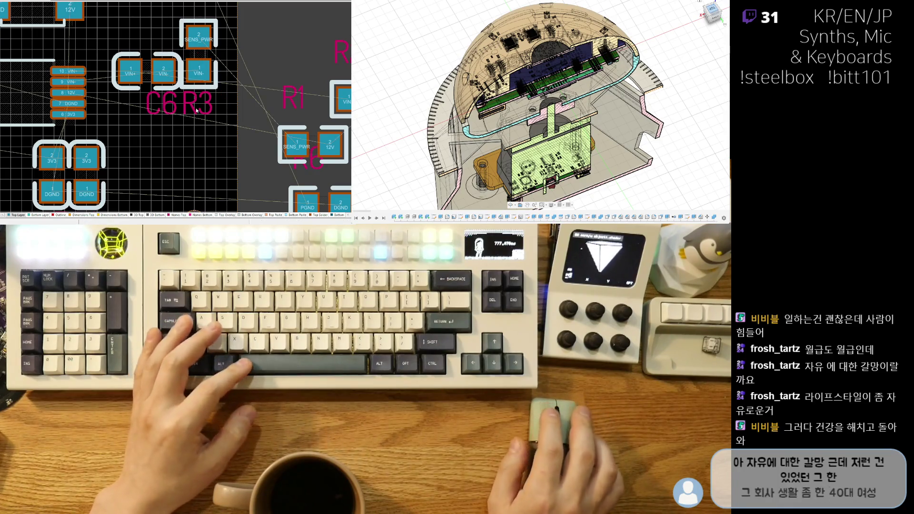
right_drag(203, 131, 194, 140)
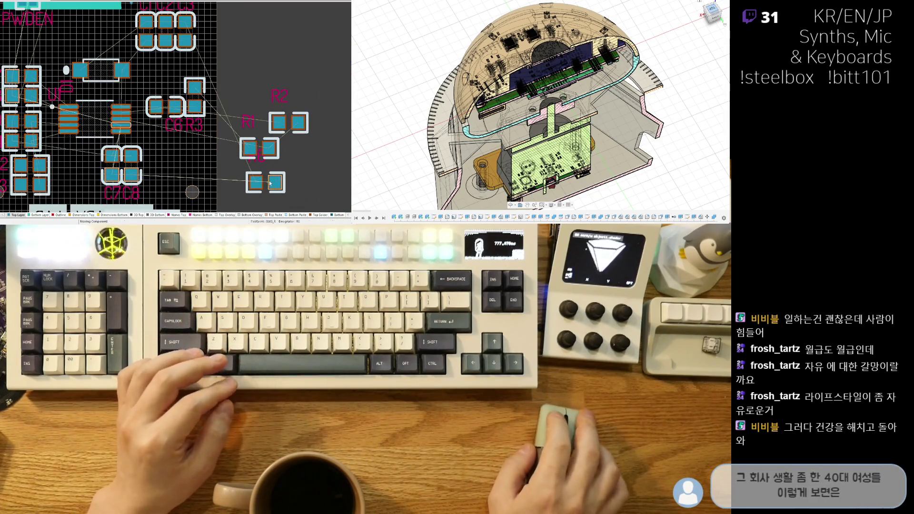
Step: Move R6 next to the C6/R3 pair and bring R2 near C6, rotated vertical
mouse_move(287, 154)
mouse_down()
mouse_move(171, 163)
mouse_move(122, 85)
mouse_move(167, 186)
mouse_up()
ctrl+scroll(188, 157, up, 1)
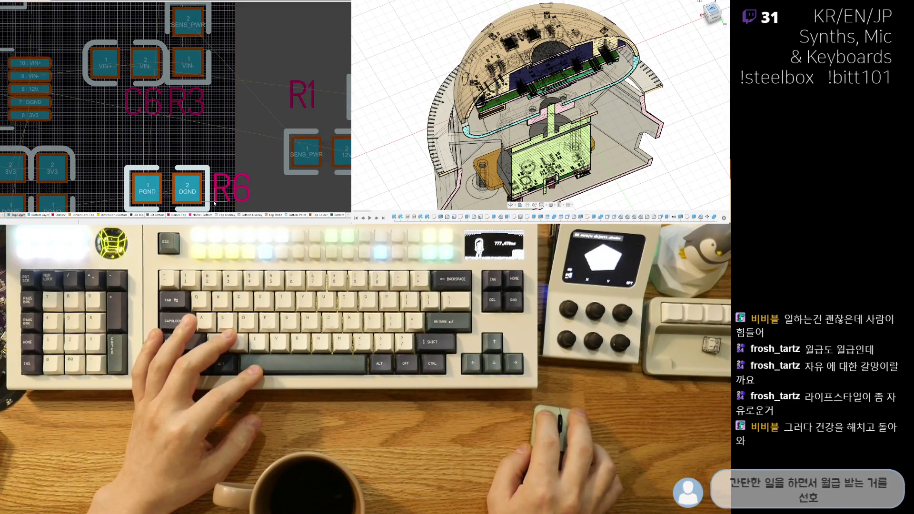
ctrl+scroll(238, 143, down, 2)
ctrl+scroll(255, 123, down, 1)
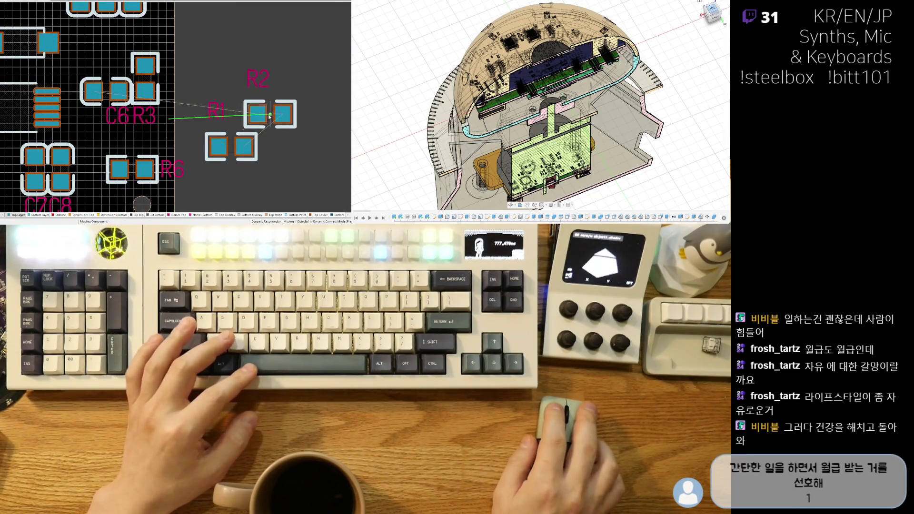
mouse_move(256, 124)
mouse_down()
mouse_move(86, 57)
mouse_move(96, 54)
mouse_up()
key(space)
Step: Place R1, turned 180 degrees, beside R3 and nudge R3 slightly right
ctrl+scroll(134, 95, up, 3)
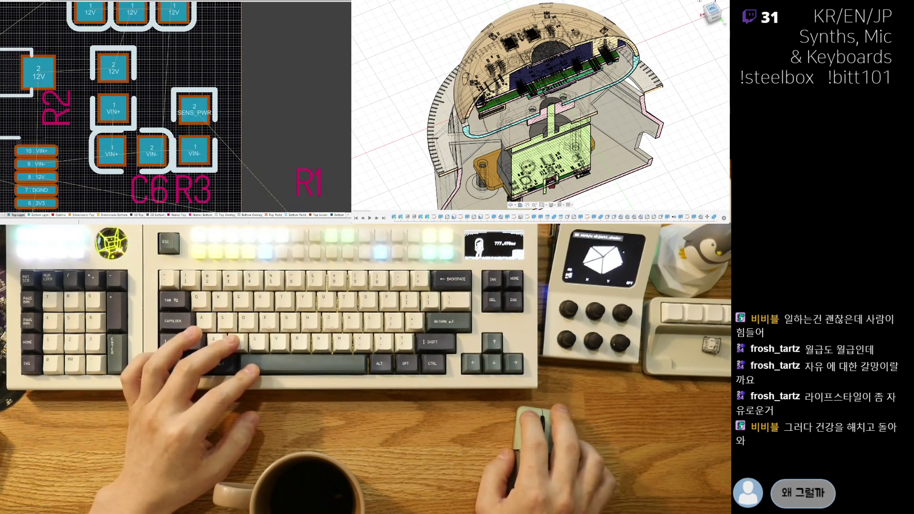
ctrl+scroll(245, 99, down, 3)
mouse_move(253, 129)
mouse_down()
mouse_move(237, 126)
mouse_move(209, 64)
mouse_move(119, 62)
mouse_move(105, 76)
mouse_up()
scroll(208, 64, up, 2)
key(space)
key(space)
click(167, 101)
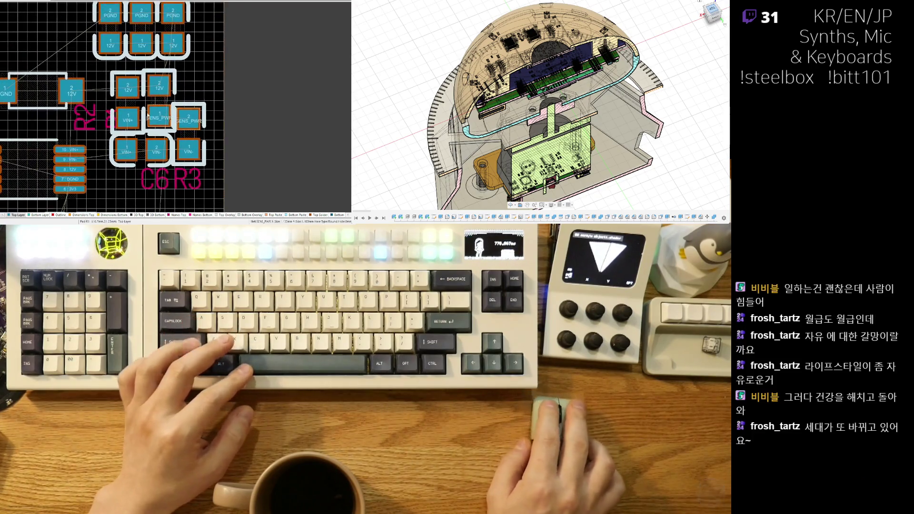
ctrl+scroll(190, 119, up, 2)
drag(218, 141, 205, 143)
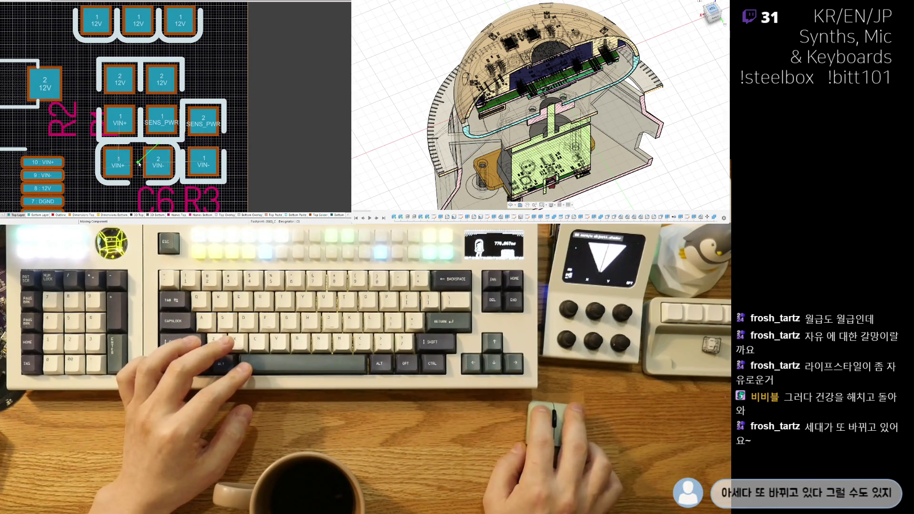
Step: Move the R2 label above its pads and shift the R1 label aside
right_drag(155, 177, 192, 129)
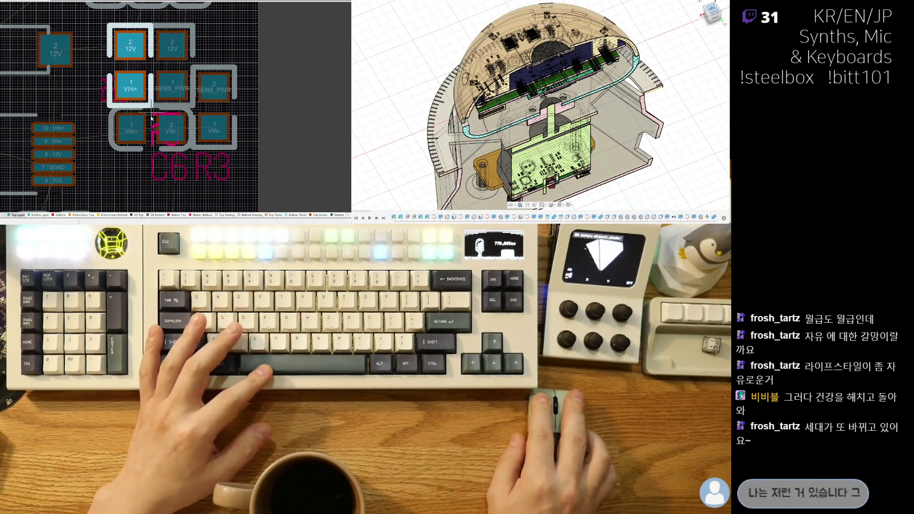
drag(79, 82, 155, 24)
scroll(111, 100, up, 3)
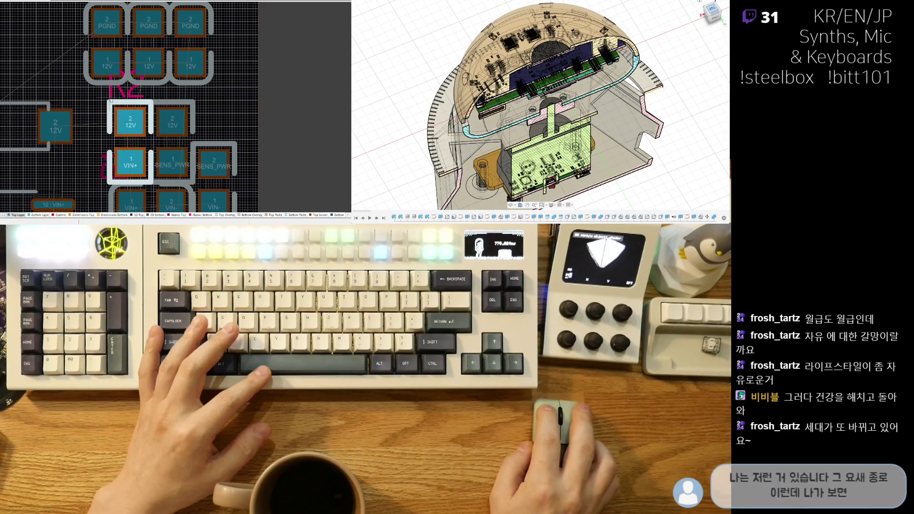
click(113, 120)
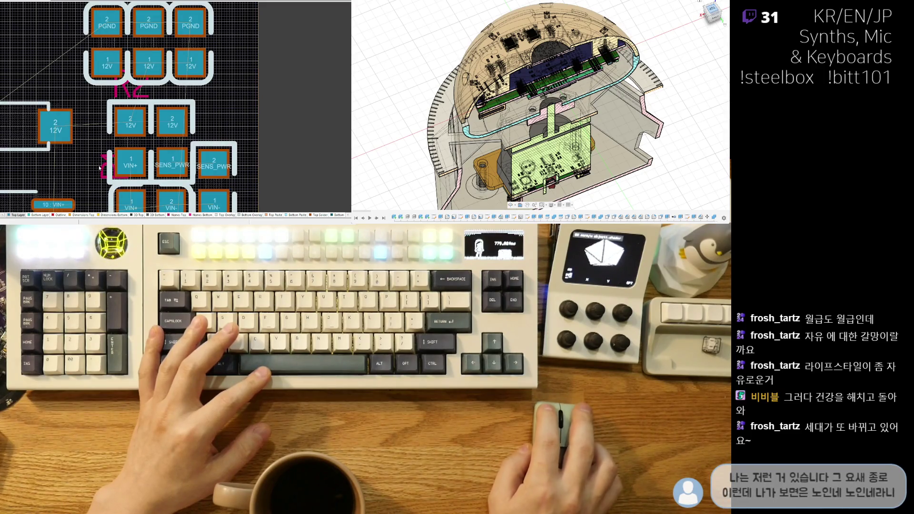
click(179, 102)
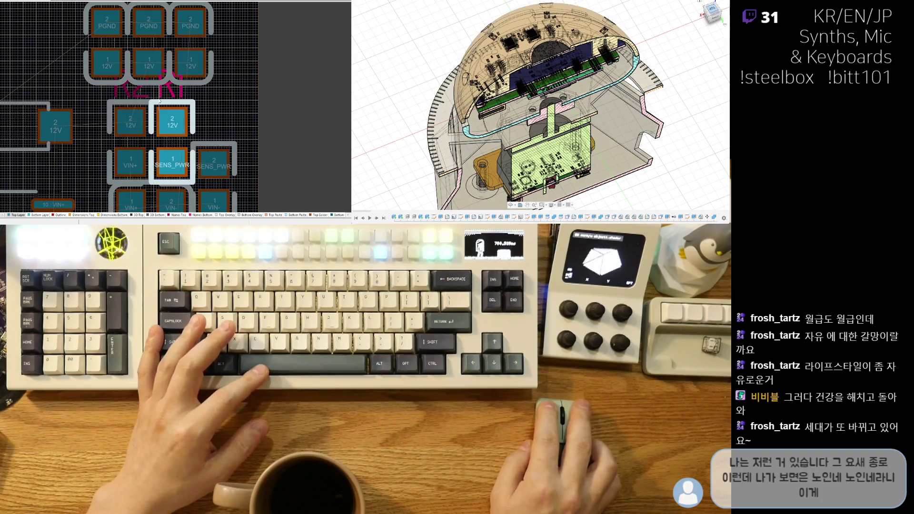
click(207, 116)
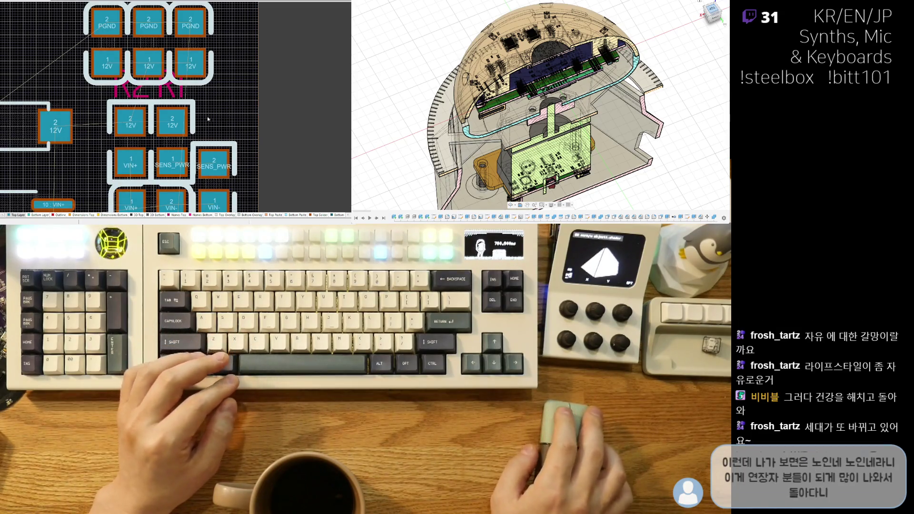
Step: Shift the C1–C3 capacitor group further left
ctrl+scroll(207, 119, down, 2)
mouse_move(162, 95)
mouse_down()
mouse_move(235, 92)
mouse_move(156, 96)
mouse_up()
click(272, 97)
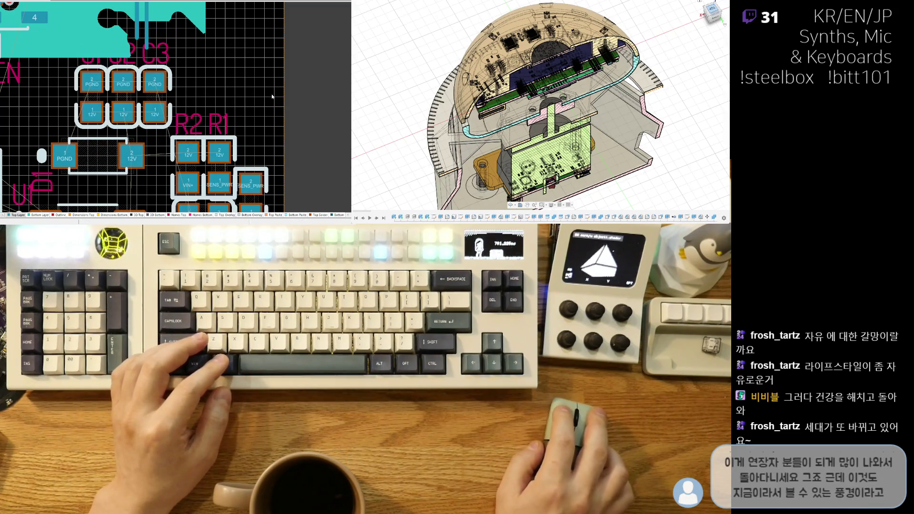
Step: Reposition R6 and rotate it to stand vertically
ctrl+scroll(234, 107, down, 2)
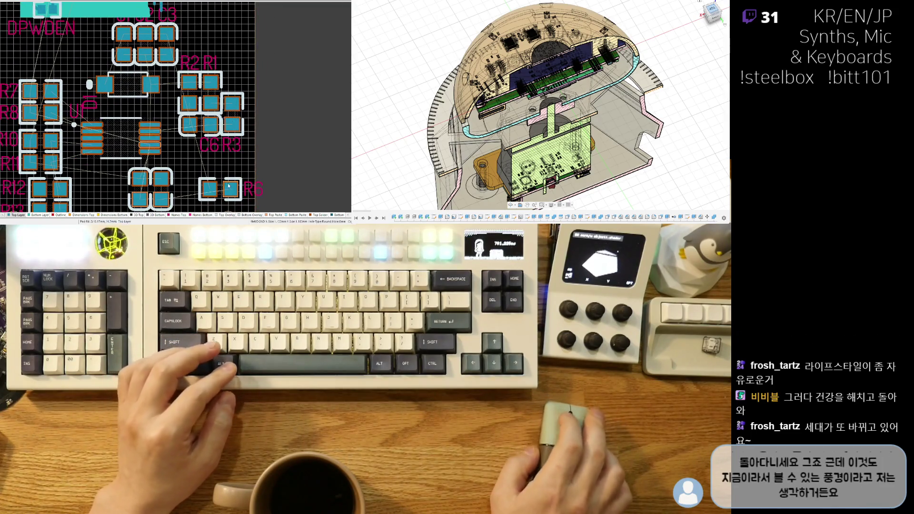
ctrl+scroll(216, 139, up, 2)
mouse_move(217, 169)
mouse_down()
mouse_move(189, 157)
mouse_move(166, 170)
mouse_move(175, 171)
mouse_up()
key(space)
ctrl+scroll(200, 163, down, 2)
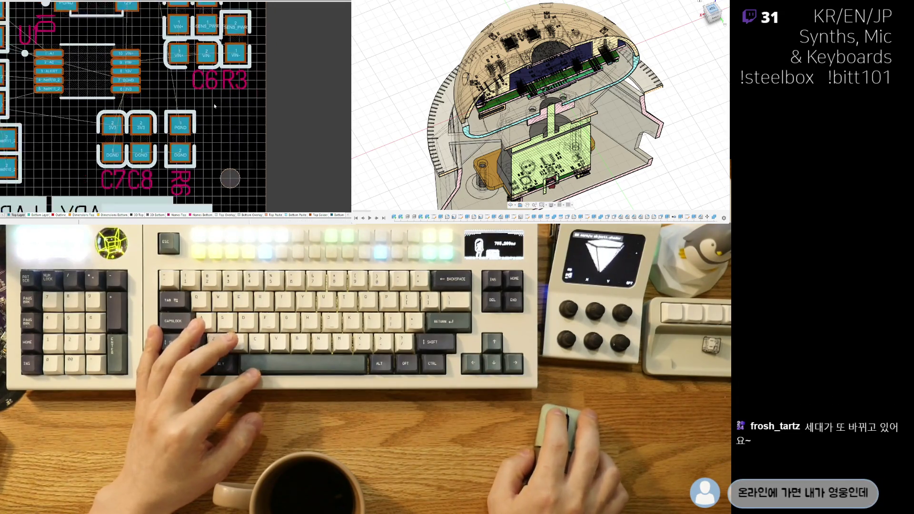
Step: Move the two-pad part above U1 into its new spot
ctrl+scroll(210, 167, down, 2)
ctrl+scroll(219, 171, down, 2)
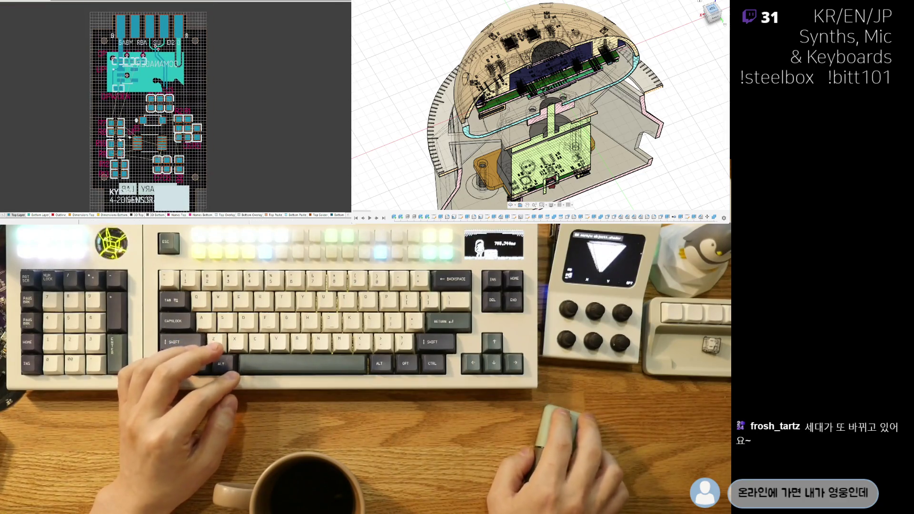
ctrl+scroll(167, 124, up, 2)
ctrl+scroll(177, 131, up, 2)
ctrl+scroll(192, 139, up, 2)
drag(193, 140, 164, 136)
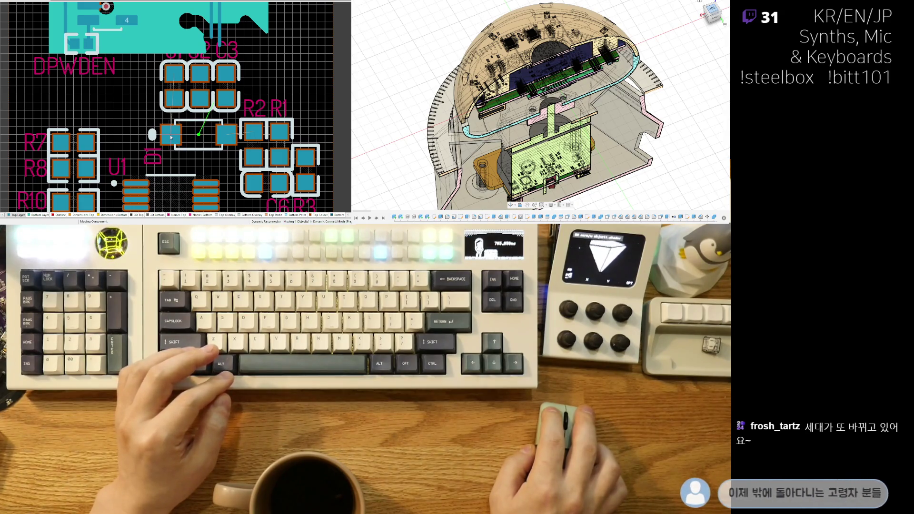
click(169, 137)
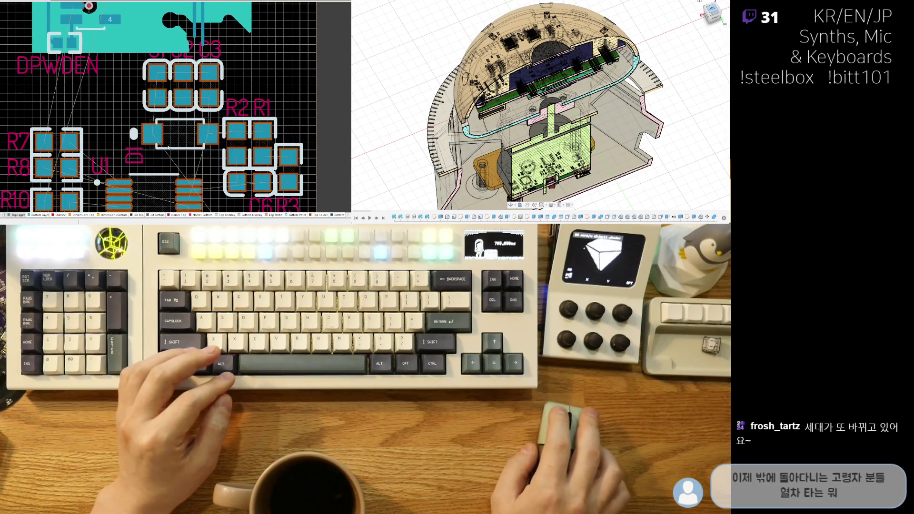
Step: Zoom out to review the whole board layout
ctrl+scroll(166, 138, down, 2)
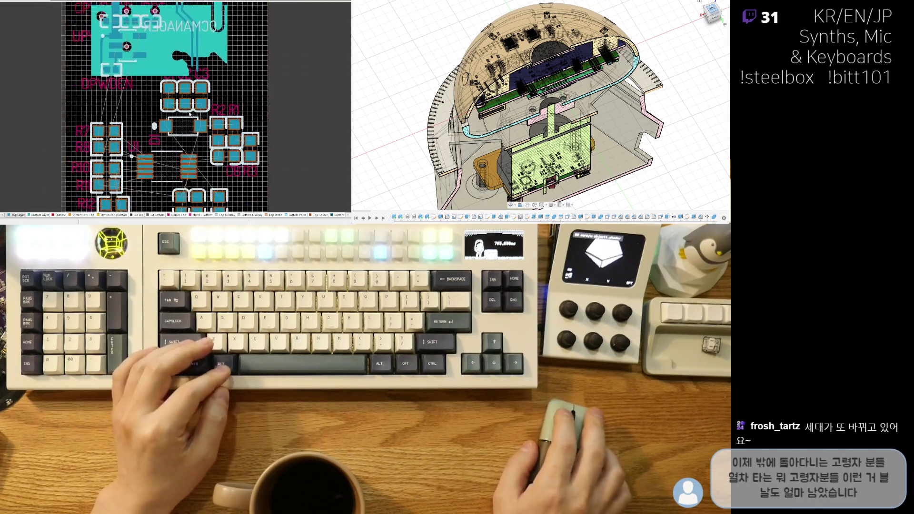
scroll(169, 155, down, 2)
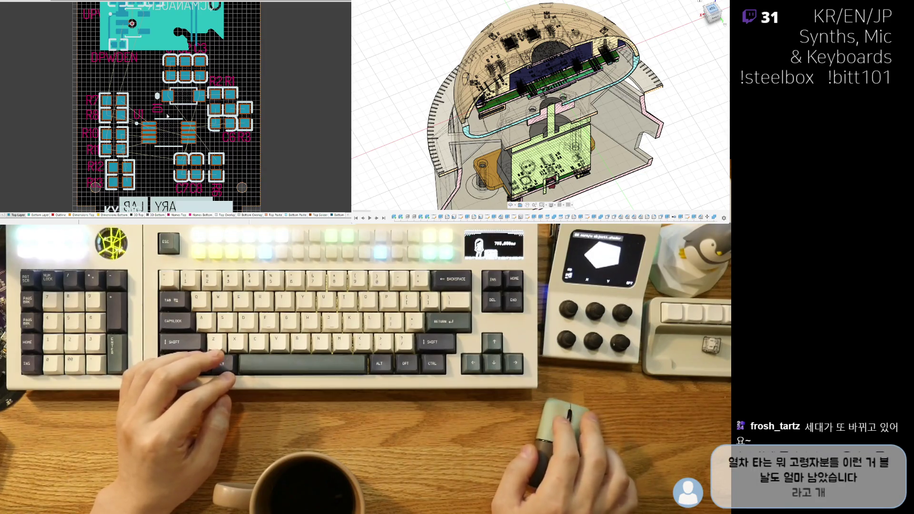
scroll(216, 99, down, 1)
ctrl+scroll(218, 102, down, 2)
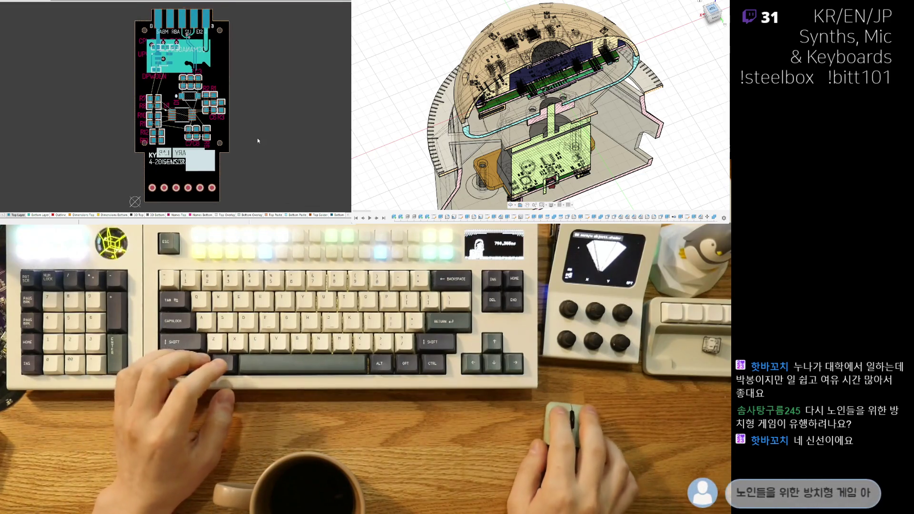
Step: Move R7 up and to the left, with R8 directly under it
ctrl+scroll(197, 94, up, 5)
click(158, 110)
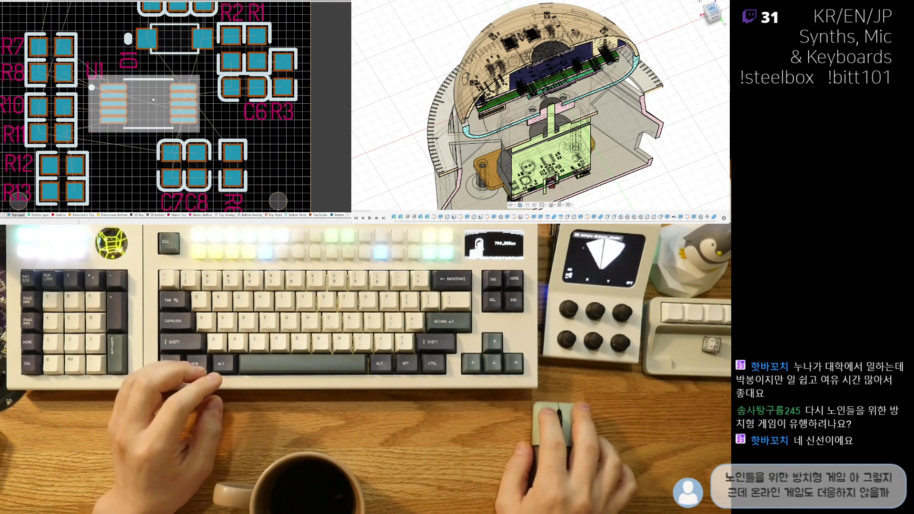
ctrl+scroll(122, 106, down, 2)
ctrl+scroll(122, 105, down, 3)
ctrl+scroll(122, 106, up, 3)
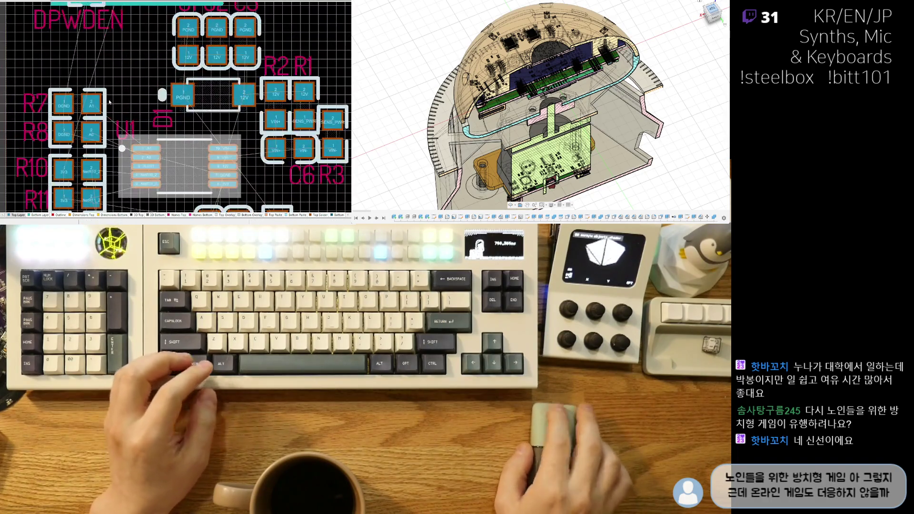
ctrl+scroll(124, 109, up, 2)
ctrl+scroll(125, 110, up, 1)
drag(85, 104, 76, 47)
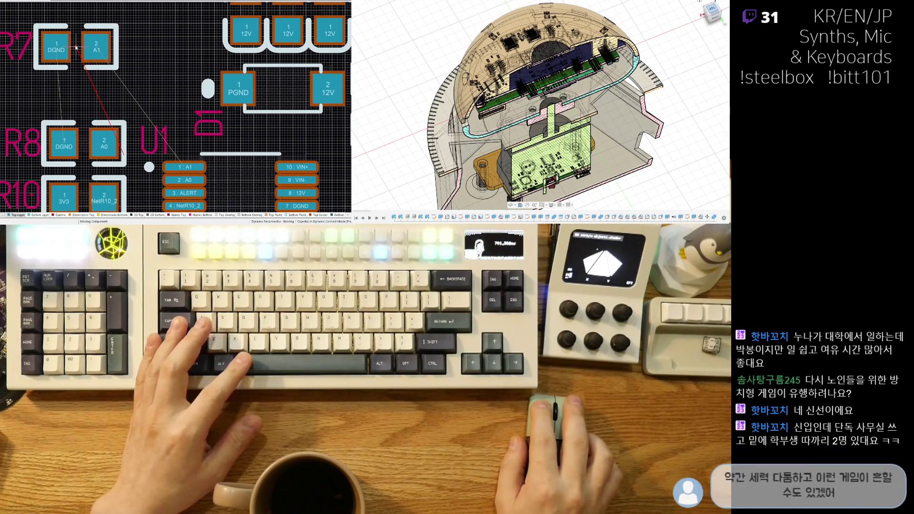
drag(83, 143, 77, 89)
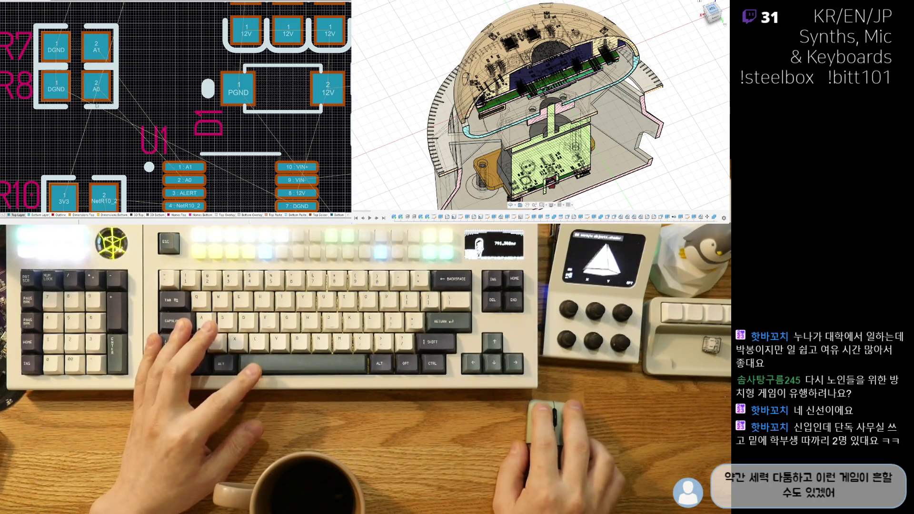
Step: Pull R10 up close to R8 and R11 snug under R10
ctrl+scroll(97, 105, down, 2)
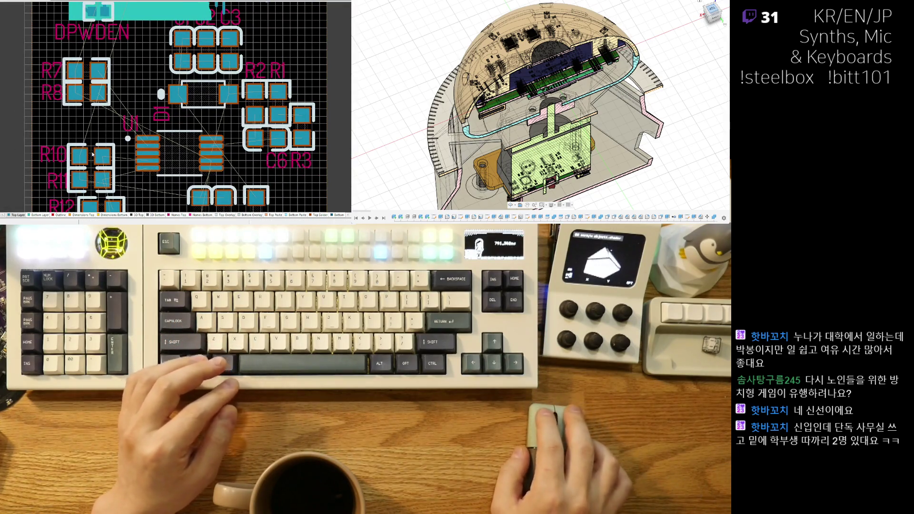
ctrl+scroll(93, 154, up, 2)
drag(88, 156, 81, 137)
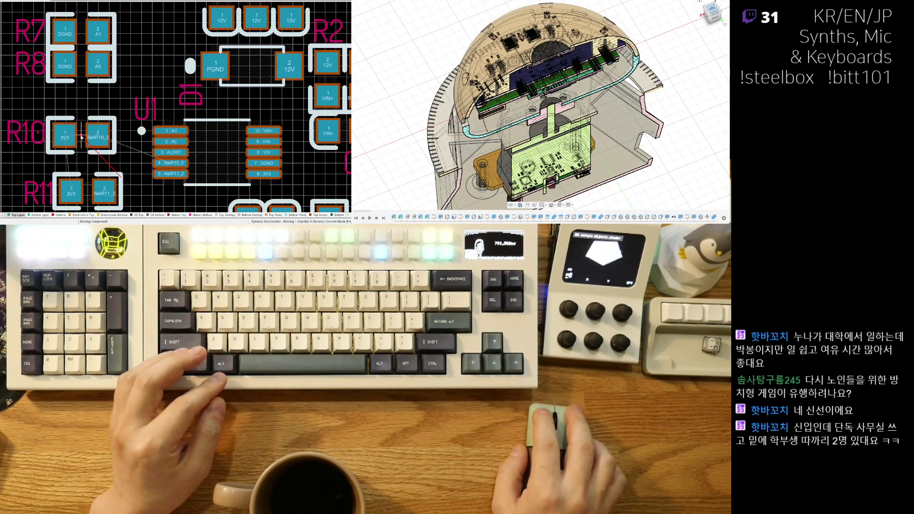
drag(79, 191, 85, 169)
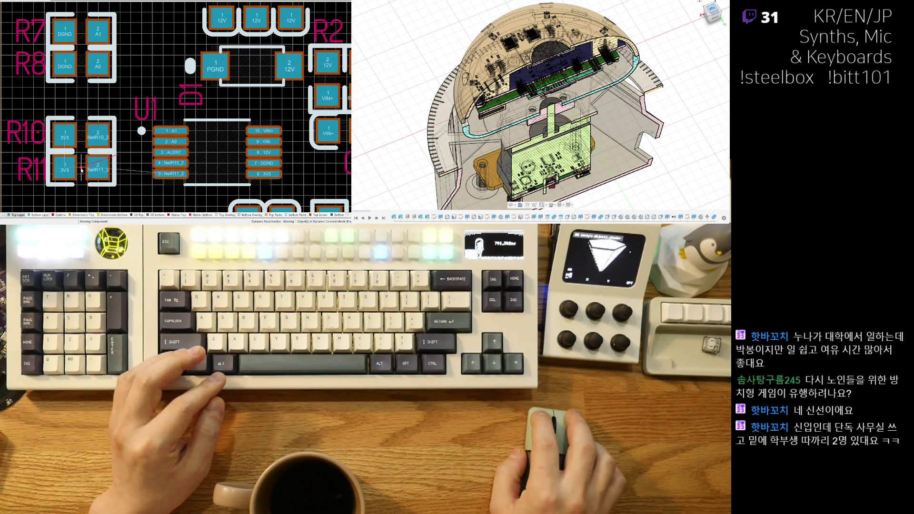
Step: Nudge U1 slightly upward among the packed parts
ctrl+scroll(107, 166, down, 2)
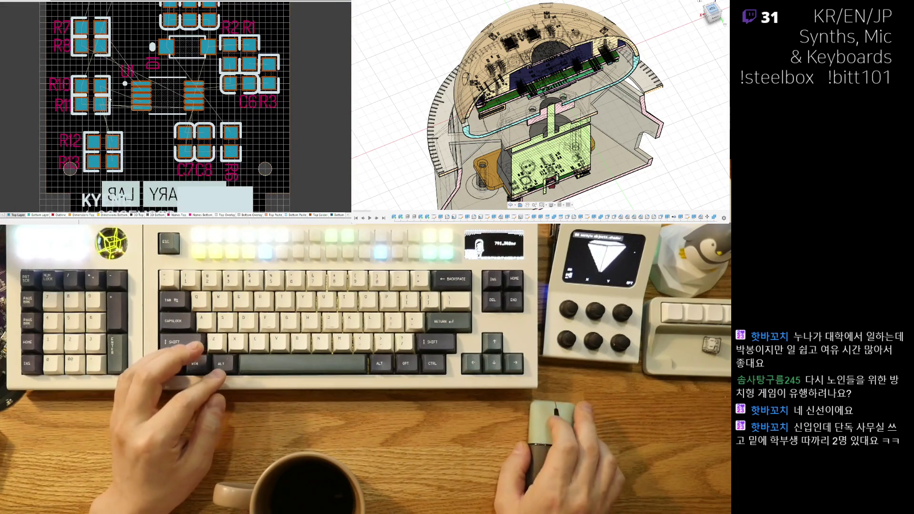
ctrl+scroll(100, 126, up, 1)
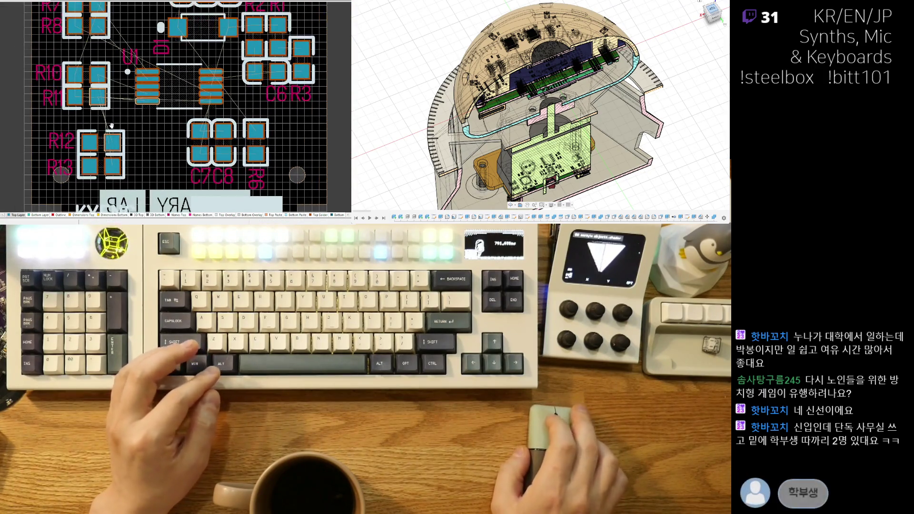
ctrl+scroll(114, 105, up, 2)
ctrl+scroll(128, 88, up, 1)
ctrl+scroll(100, 172, down, 1)
ctrl+scroll(157, 138, up, 1)
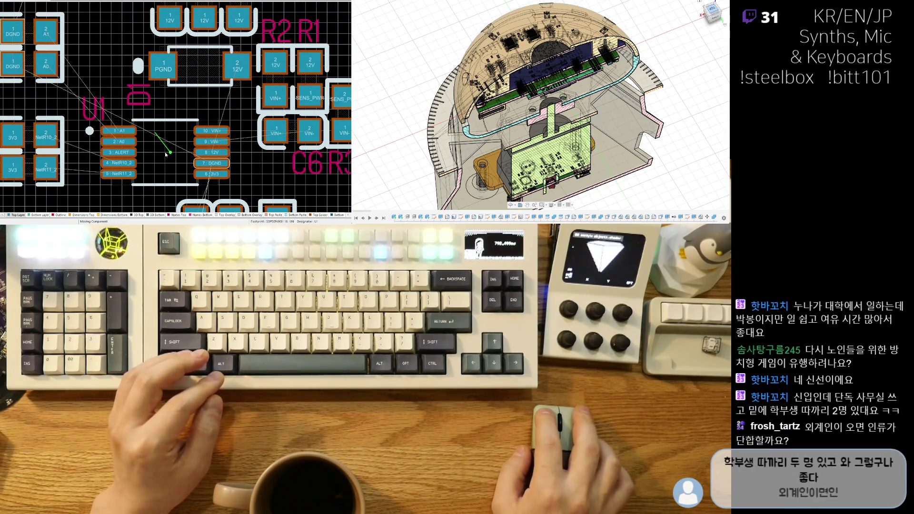
drag(165, 153, 165, 149)
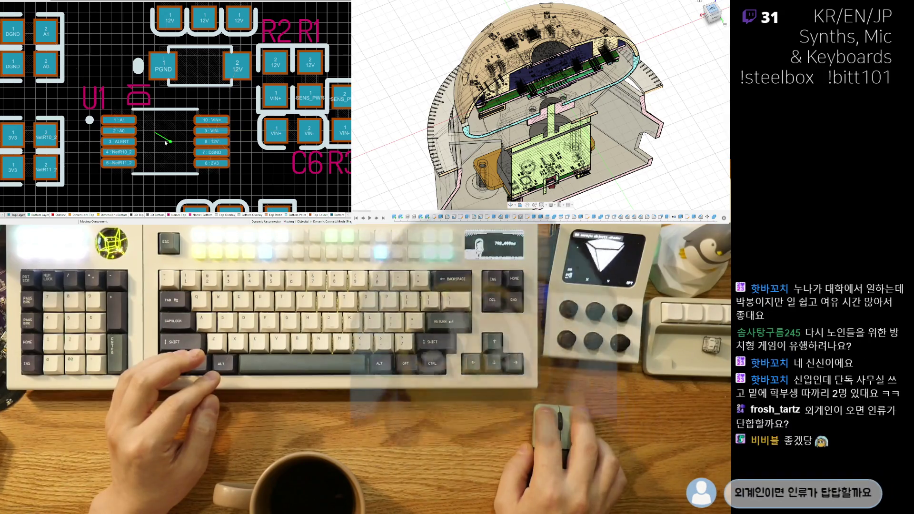
Step: Move the D1 and U1 designator labels beside their own pads
ctrl+scroll(163, 148, down, 2)
ctrl+scroll(157, 138, up, 1)
ctrl+scroll(150, 119, up, 1)
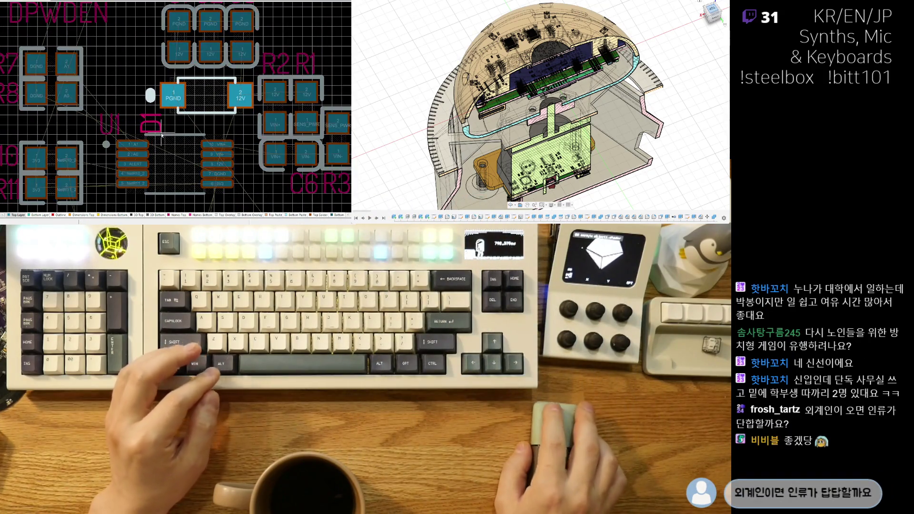
drag(144, 82, 124, 110)
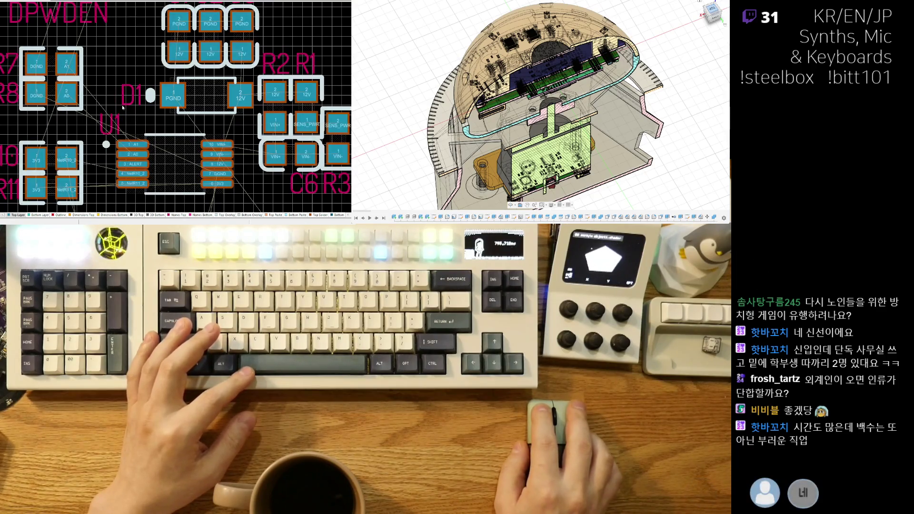
drag(108, 132, 90, 178)
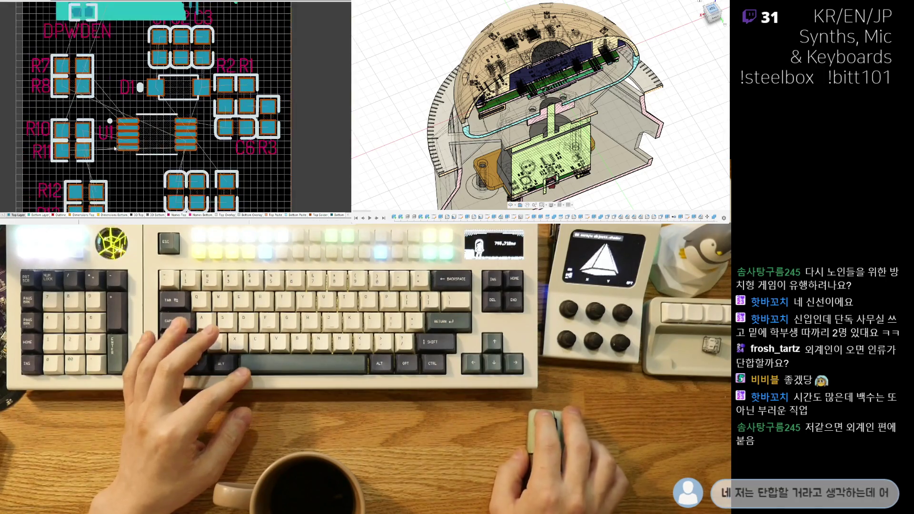
Step: Shift the C6 label slightly left, select the R3 label, and nudge D1
shift+scroll(143, 190, right, 3)
scroll(187, 167, down, 1)
drag(188, 167, 173, 169)
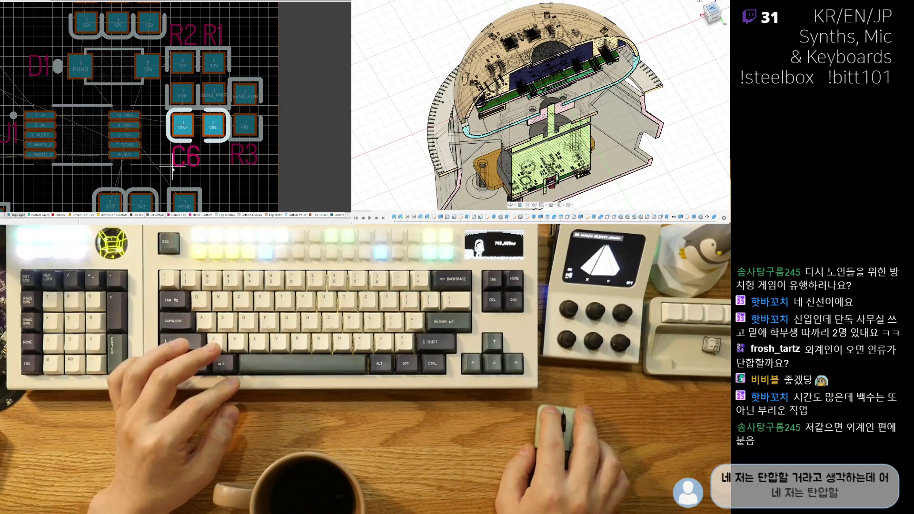
click(261, 161)
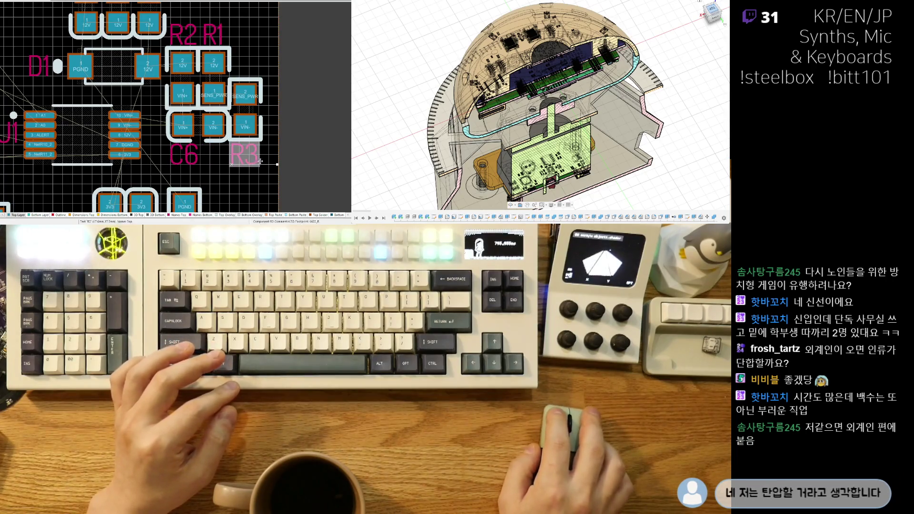
ctrl+scroll(230, 166, down, 1)
ctrl+scroll(228, 155, down, 2)
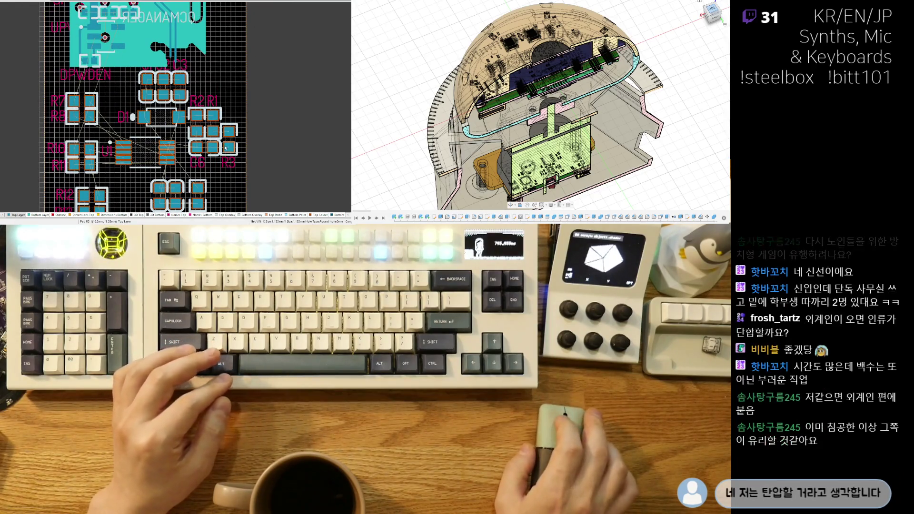
ctrl+scroll(226, 148, up, 1)
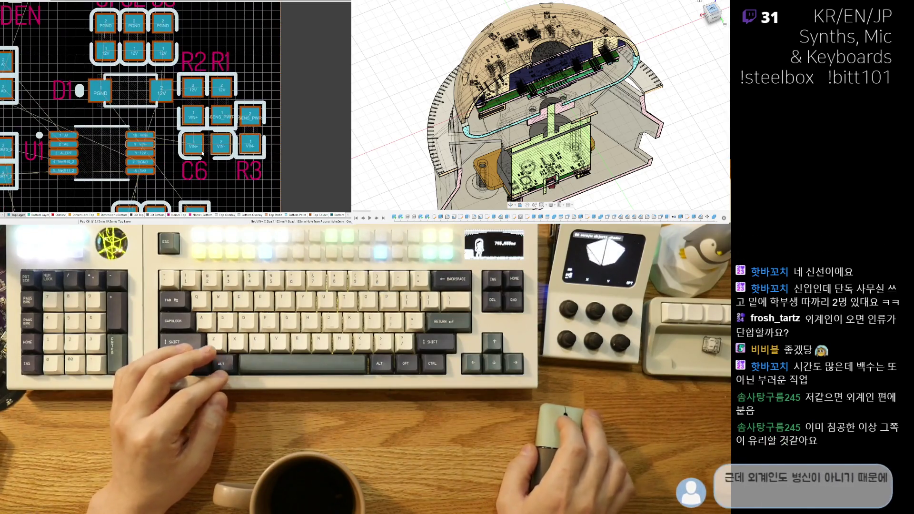
ctrl+scroll(211, 153, up, 1)
ctrl+scroll(50, 106, up, 1)
drag(132, 100, 132, 97)
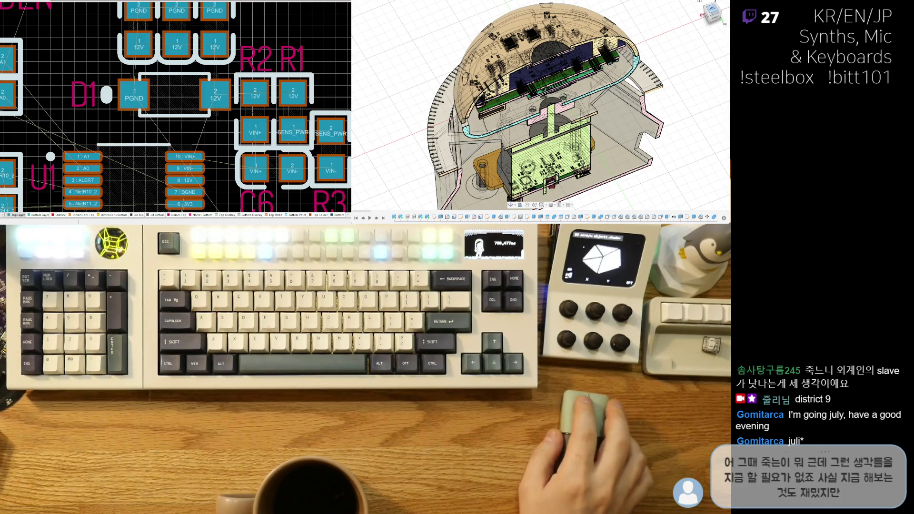
right_drag(155, 59, 151, 82)
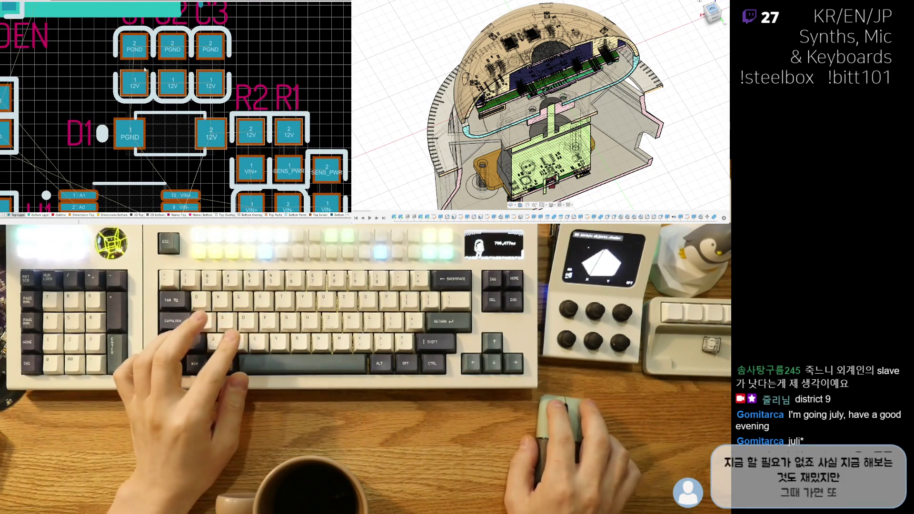
drag(132, 66, 133, 66)
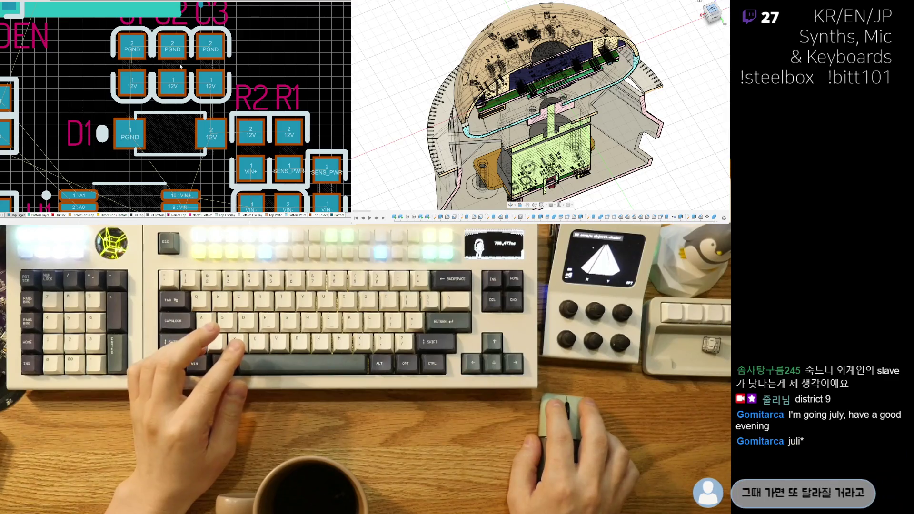
click(132, 65)
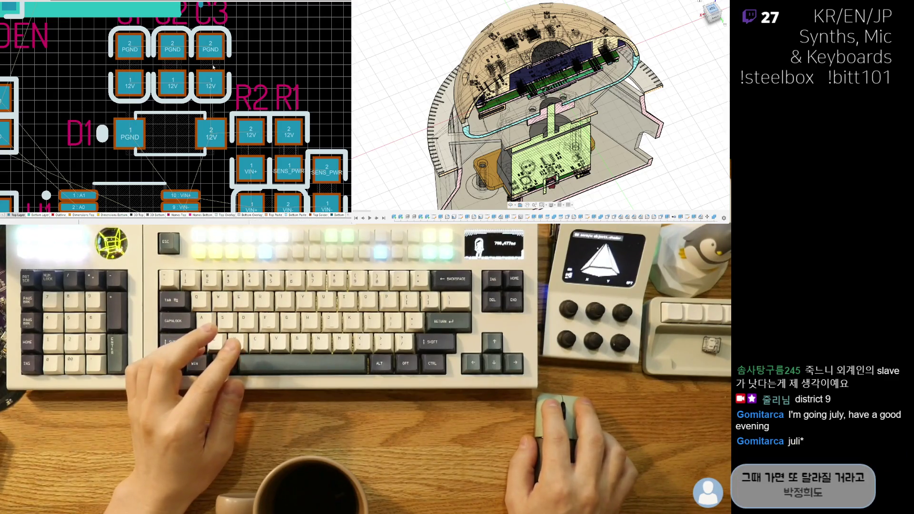
drag(213, 67, 211, 64)
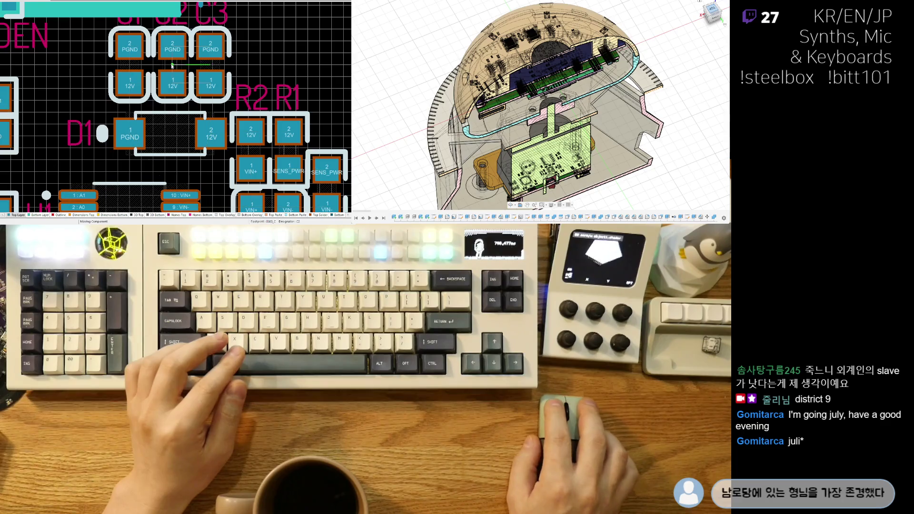
ctrl+scroll(221, 85, down, 2)
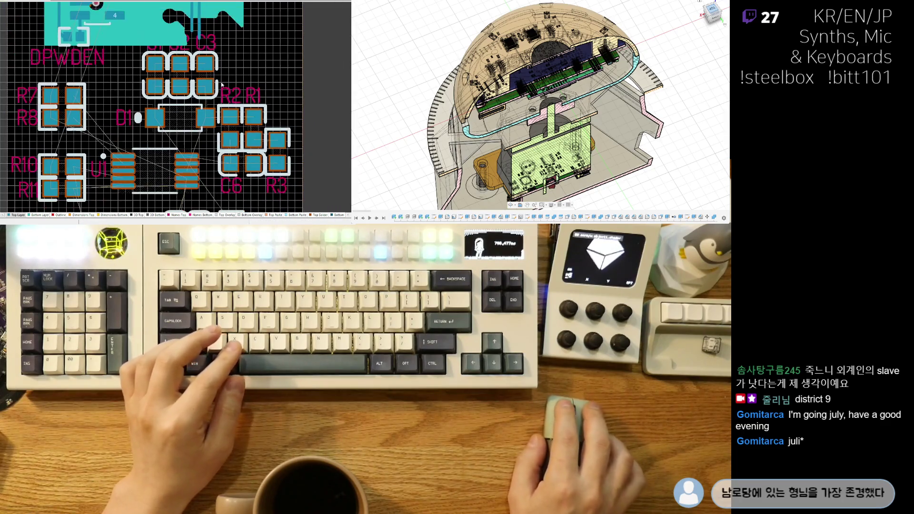
ctrl+scroll(238, 126, up, 1)
ctrl+scroll(239, 129, up, 1)
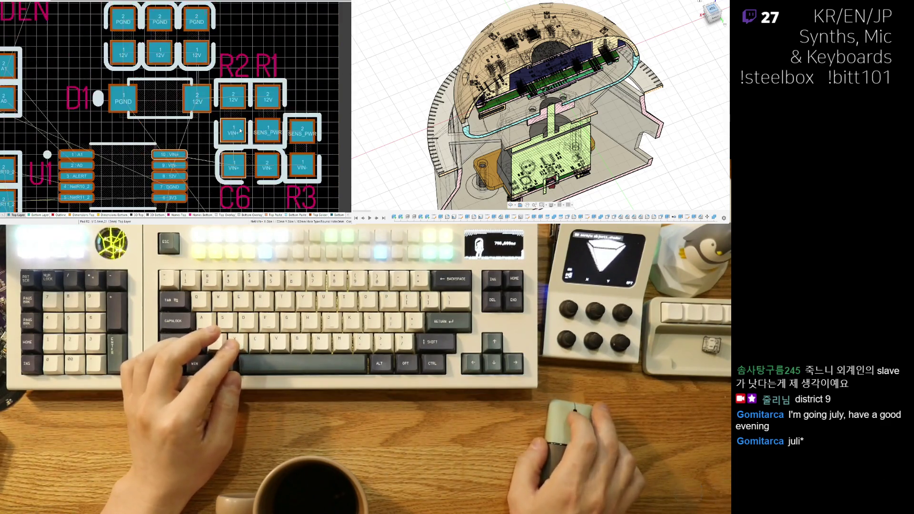
ctrl+scroll(241, 130, up, 1)
drag(99, 92, 100, 92)
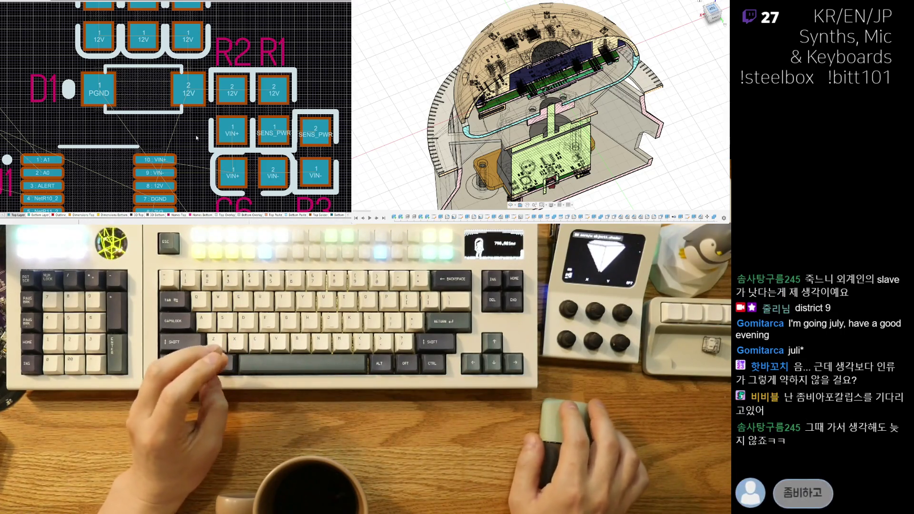
right_drag(238, 143, 210, 126)
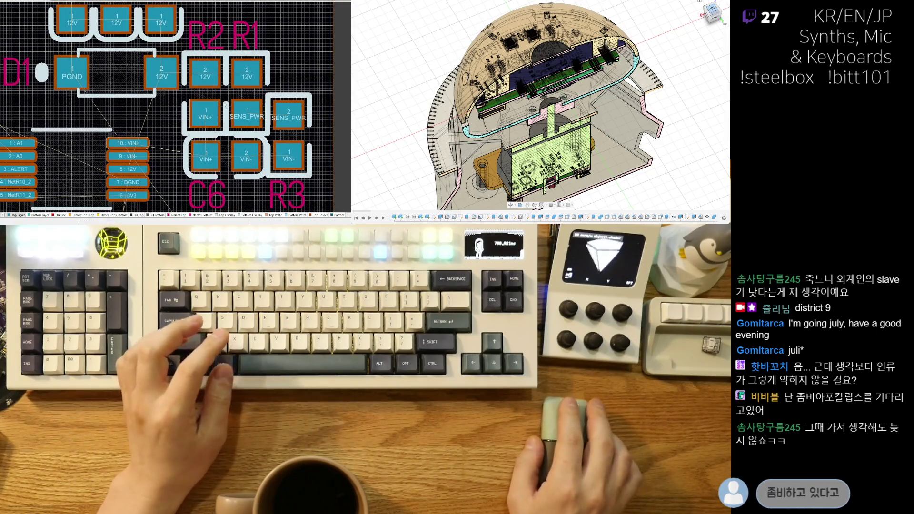
ctrl+scroll(226, 91, down, 2)
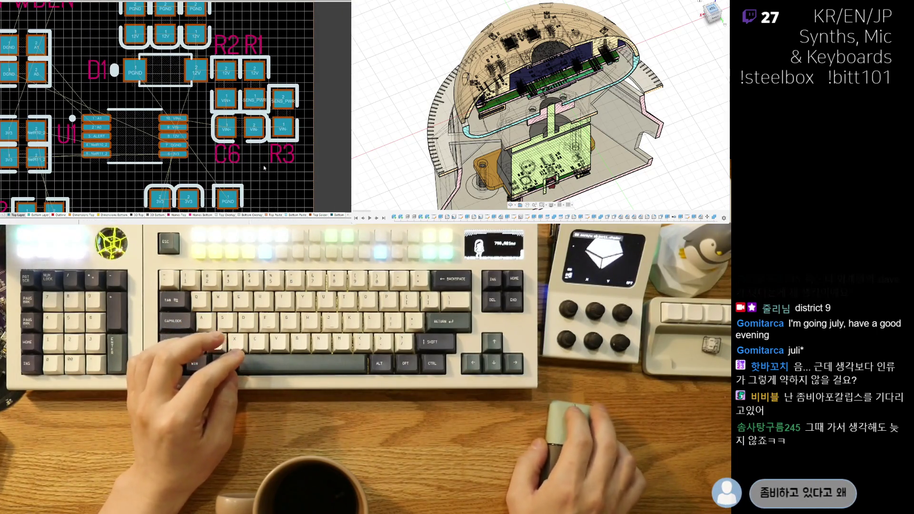
ctrl+scroll(264, 167, up, 2)
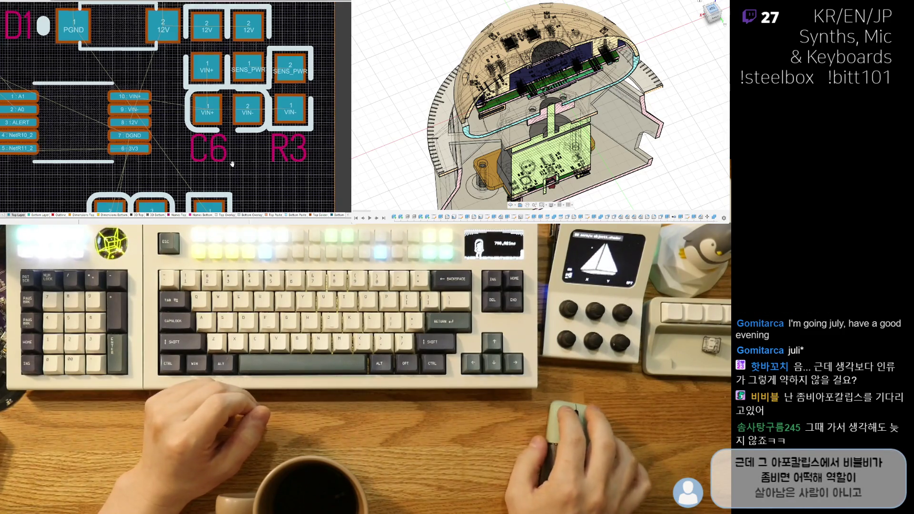
ctrl+scroll(214, 129, down, 2)
ctrl+scroll(214, 129, down, 1)
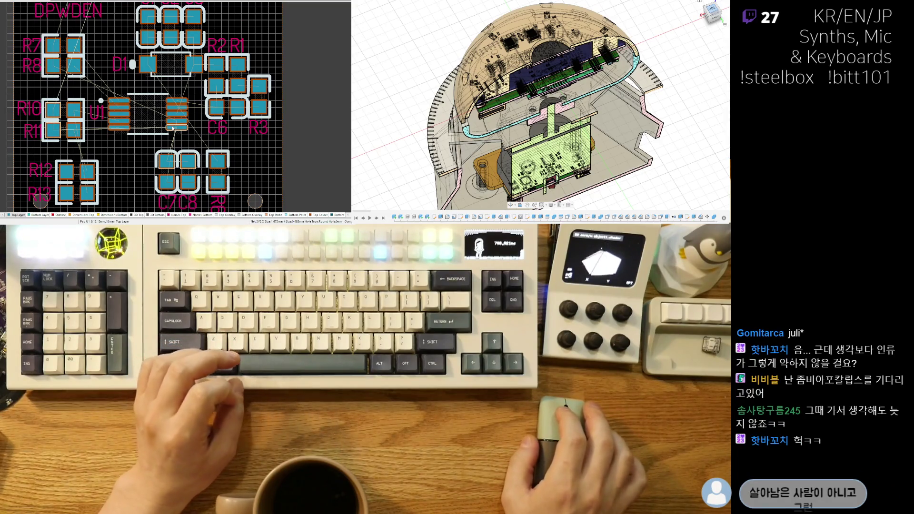
ctrl+scroll(264, 102, up, 1)
ctrl+scroll(265, 103, up, 2)
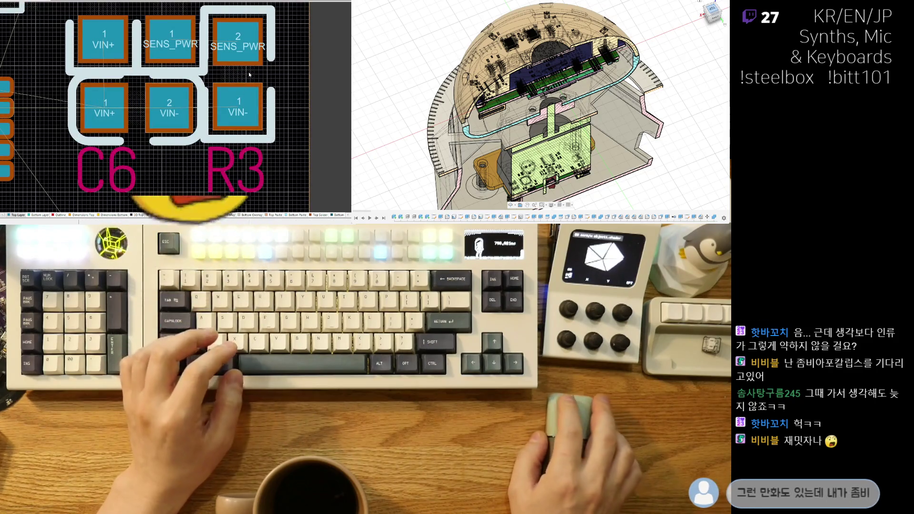
drag(249, 75, 238, 79)
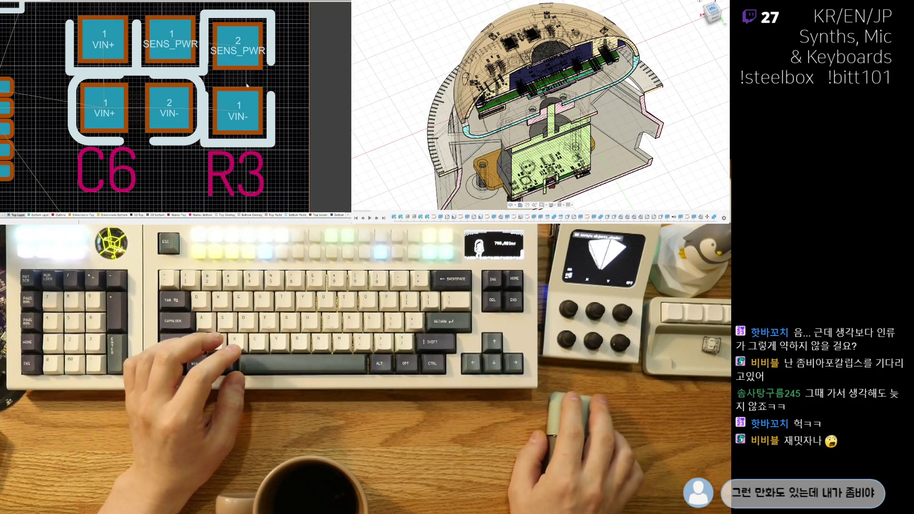
ctrl+scroll(247, 86, down, 2)
ctrl+scroll(229, 110, down, 1)
ctrl+scroll(209, 137, down, 1)
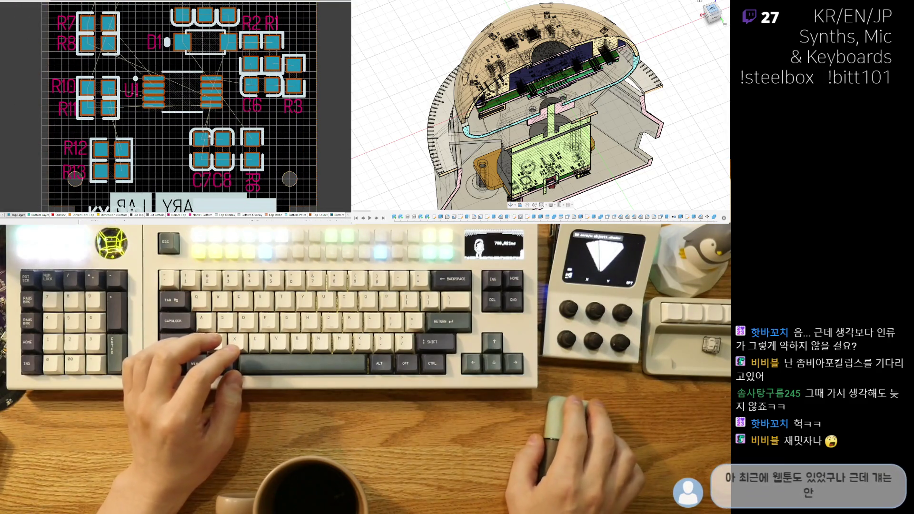
ctrl+scroll(181, 154, up, 1)
ctrl+scroll(181, 154, up, 1)
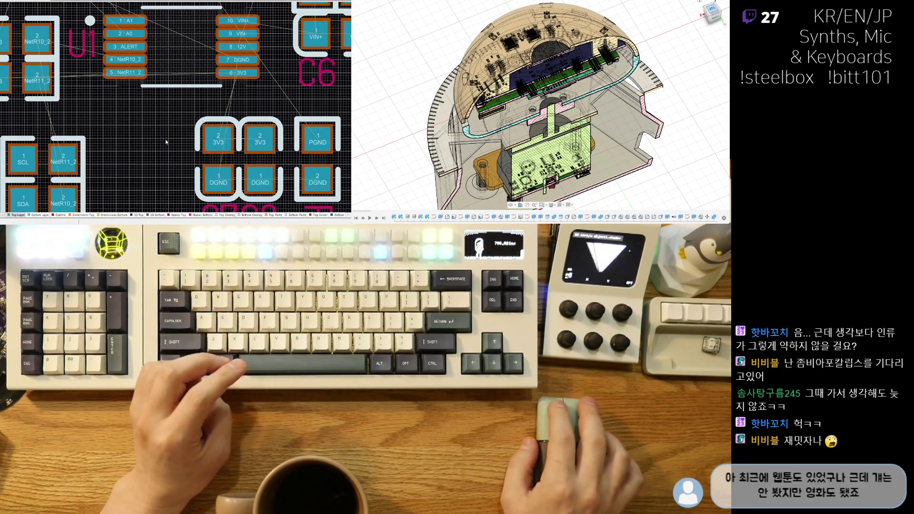
drag(147, 105, 111, 99)
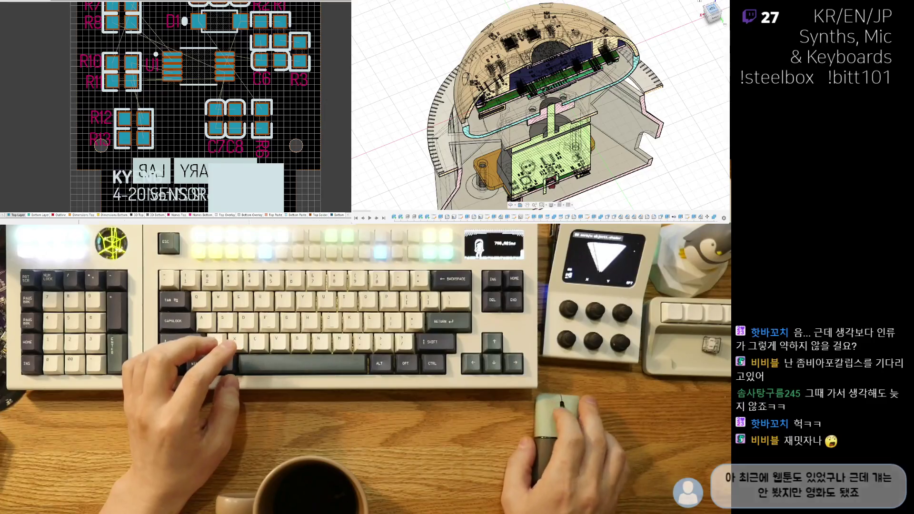
ctrl+scroll(147, 104, up, 3)
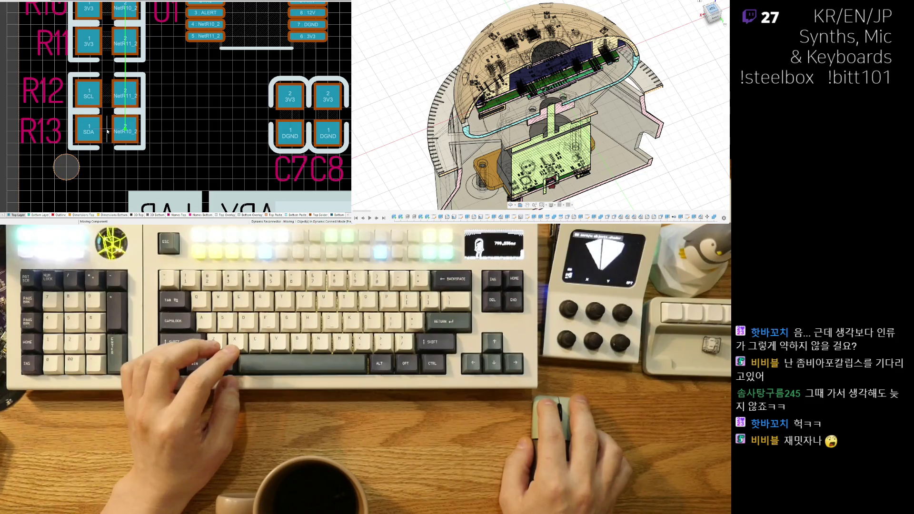
scroll(107, 131, down, 3)
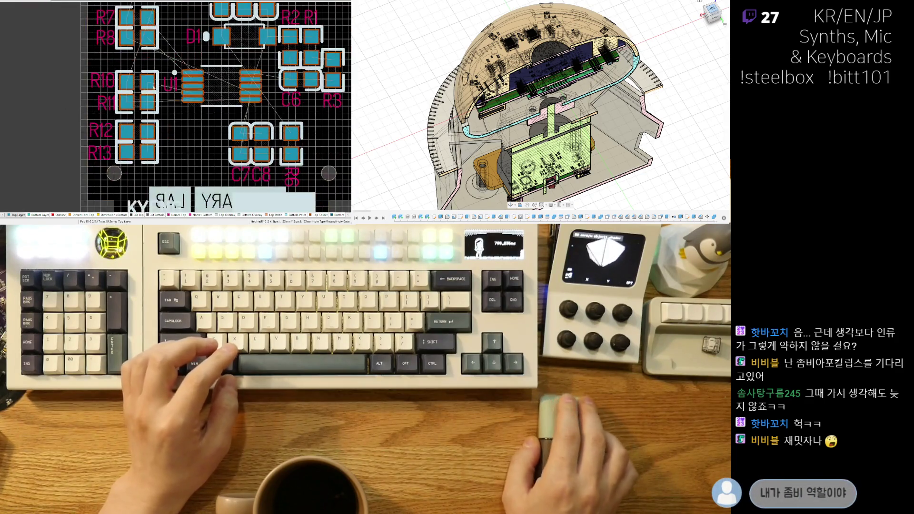
right_drag(242, 87, 91, 93)
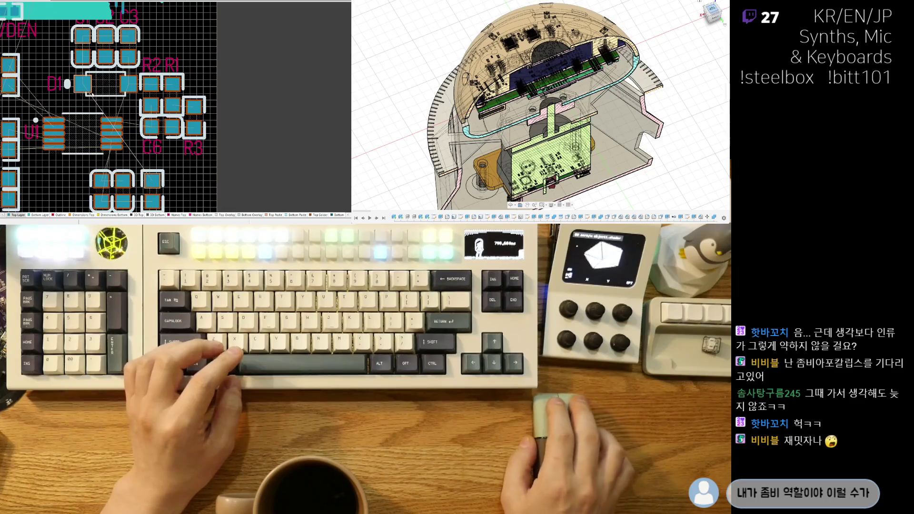
scroll(132, 164, down, 3)
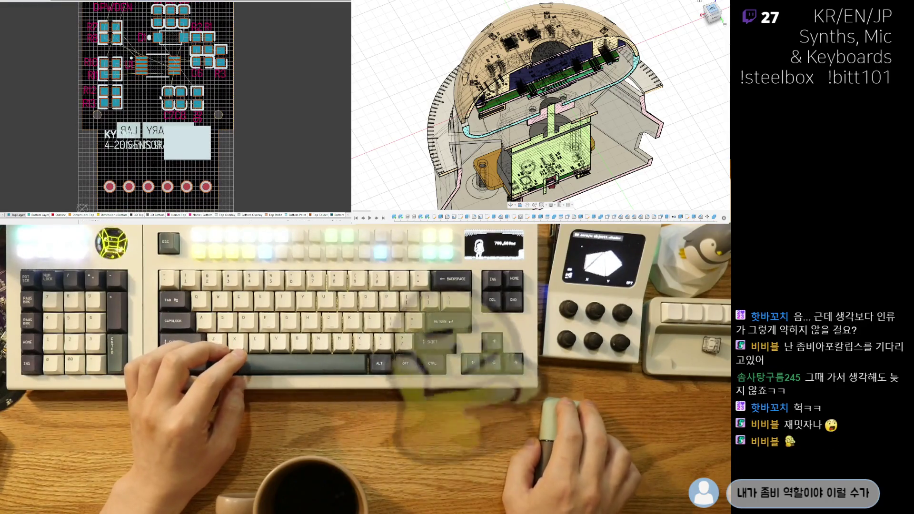
scroll(155, 100, up, 3)
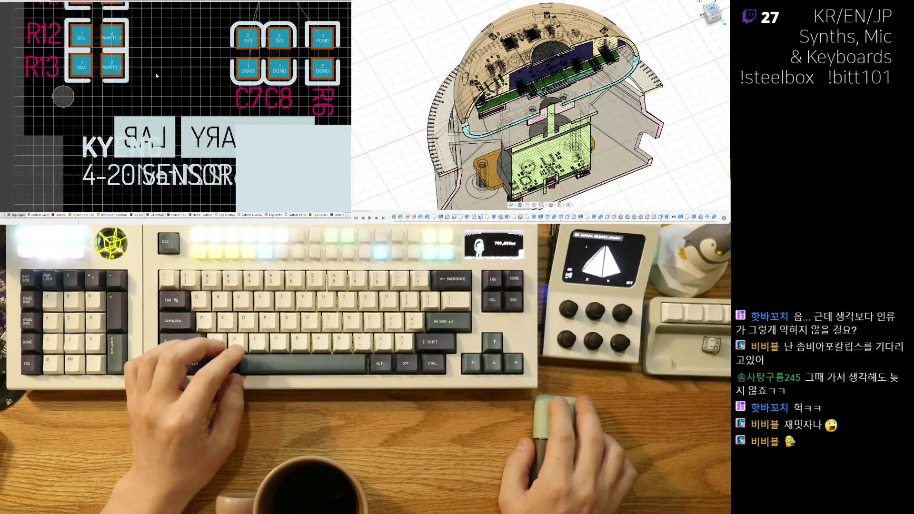
scroll(141, 102, up, 2)
scroll(141, 102, down, 2)
scroll(152, 144, down, 1)
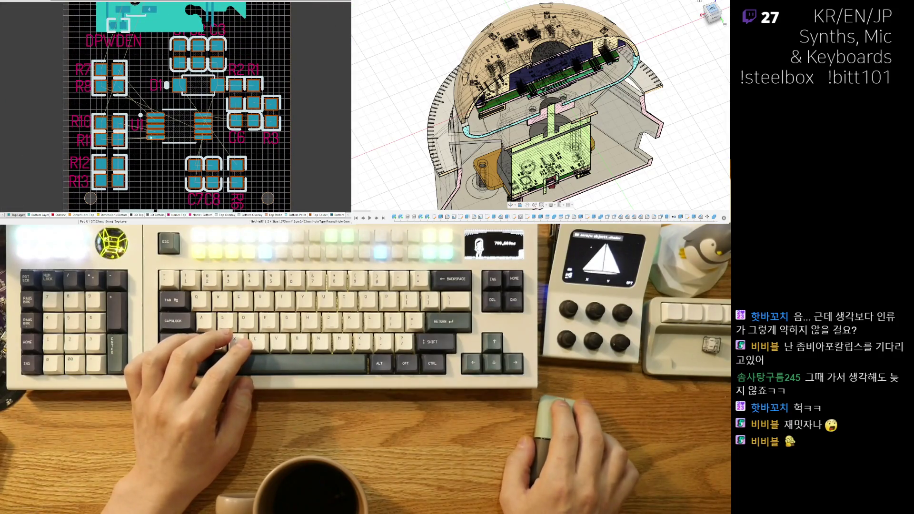
right_drag(144, 132, 131, 163)
scroll(138, 134, down, 2)
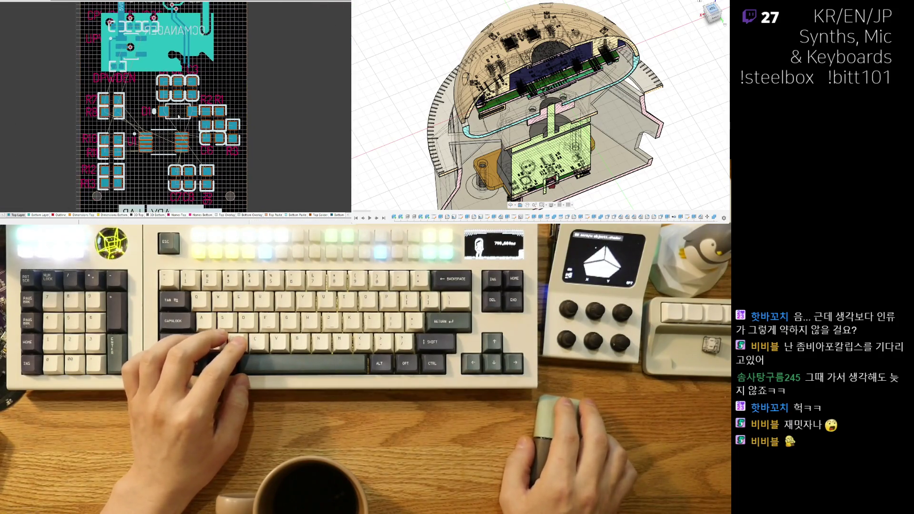
right_drag(209, 110, 200, 91)
scroll(200, 90, down, 3)
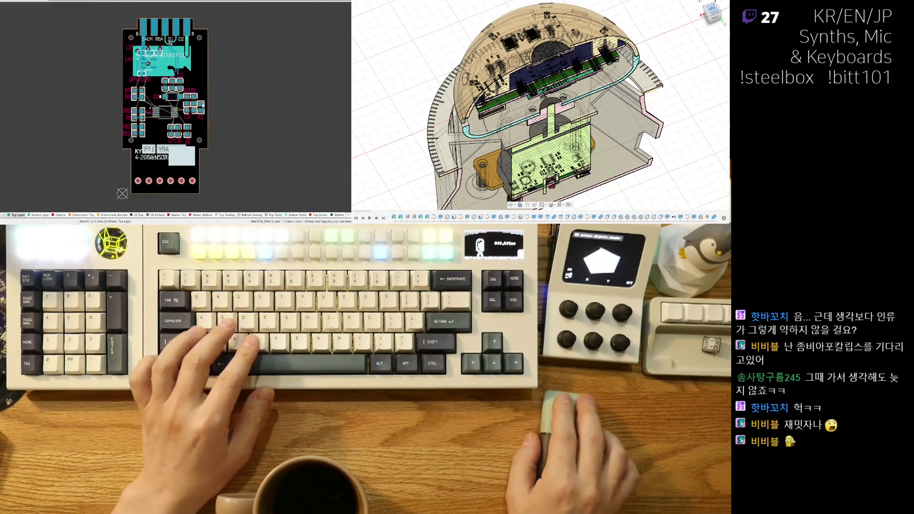
key(3)
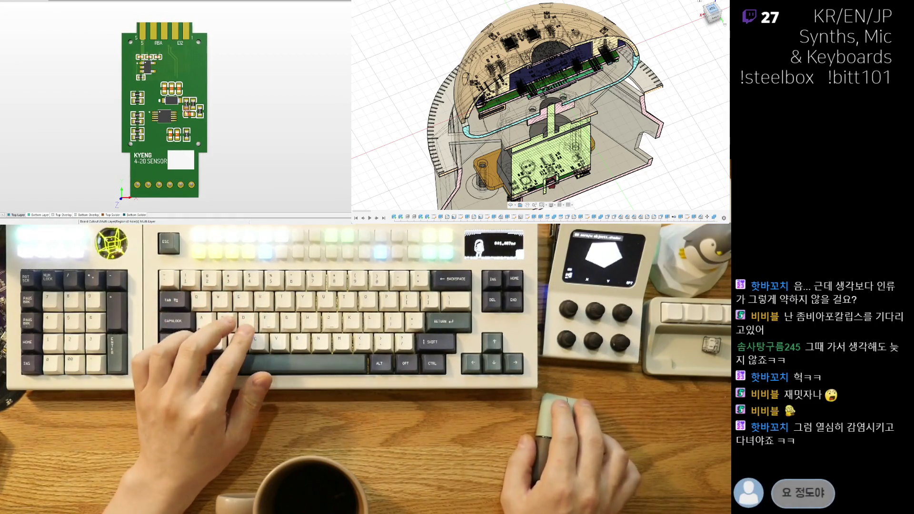
scroll(170, 116, up, 3)
key(2)
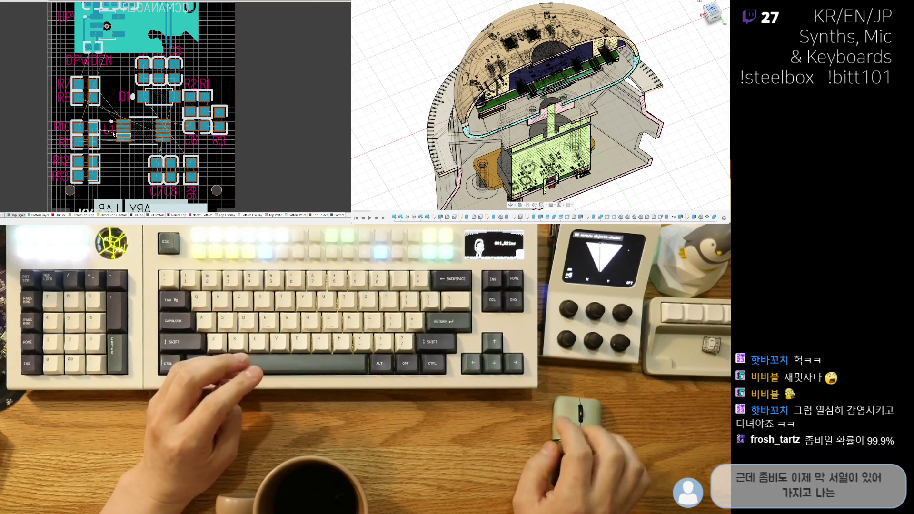
Step: Zoom in, drop the component being moved, and select U1
ctrl+scroll(170, 155, up, 1)
ctrl+scroll(174, 154, up, 1)
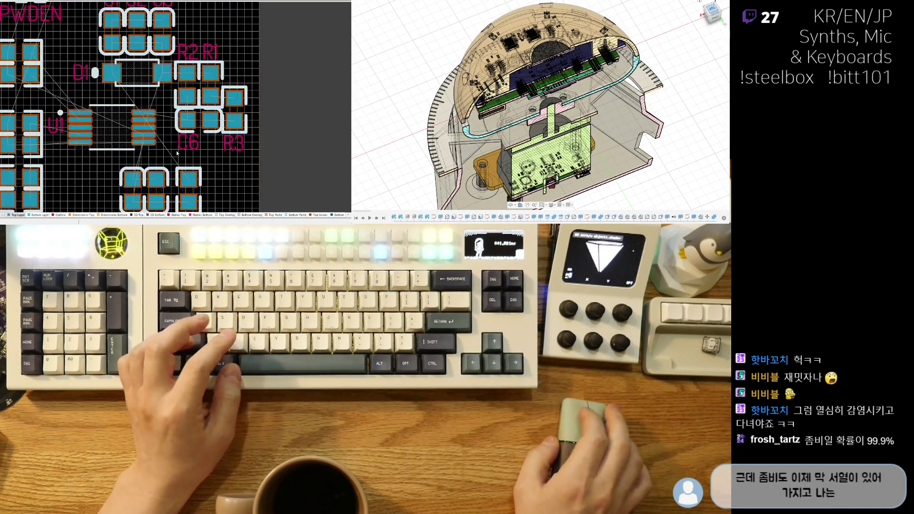
ctrl+scroll(177, 154, up, 1)
ctrl+scroll(215, 153, up, 1)
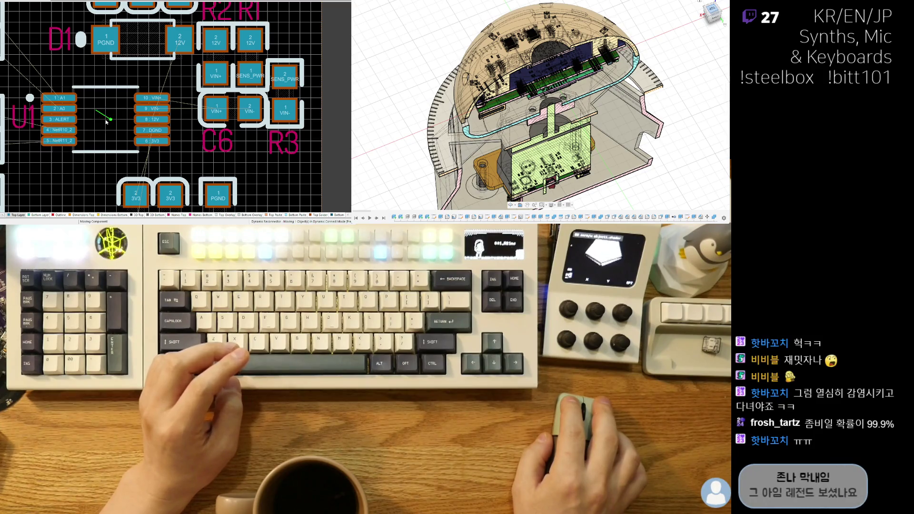
click(106, 122)
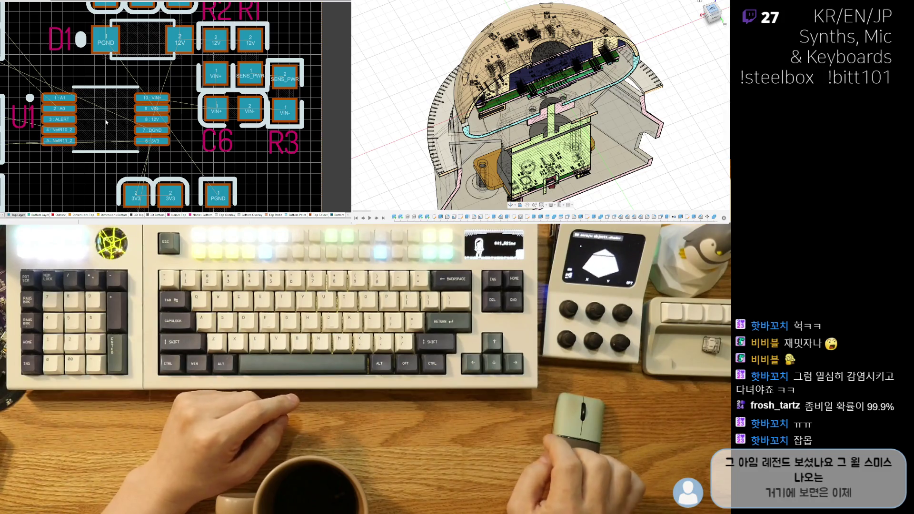
click(106, 122)
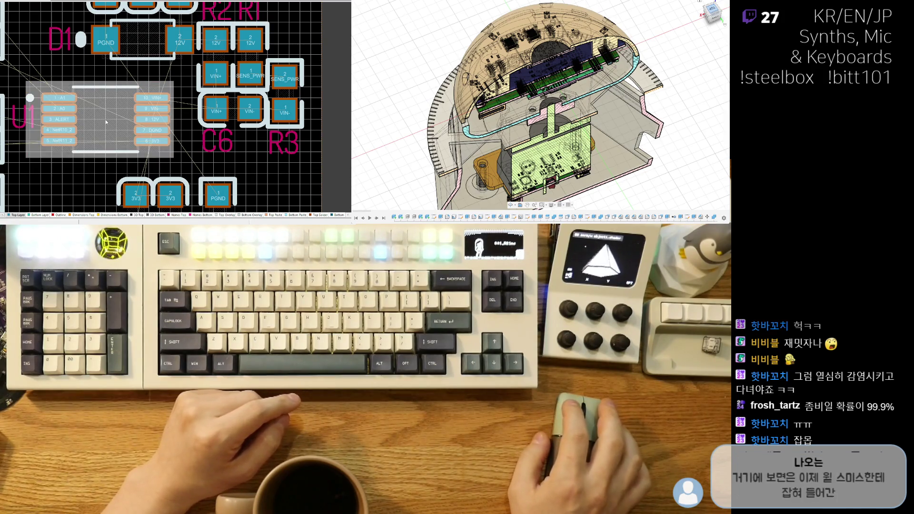
Step: Move R10 up close to R8 and place R11 right beside R10
ctrl+scroll(106, 122, down, 2)
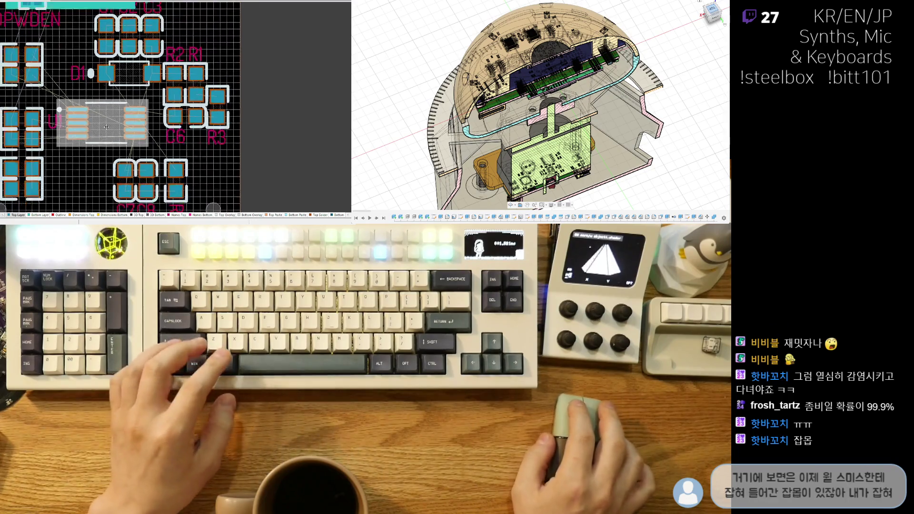
ctrl+scroll(106, 126, down, 3)
ctrl+scroll(114, 125, up, 3)
ctrl+scroll(124, 124, up, 3)
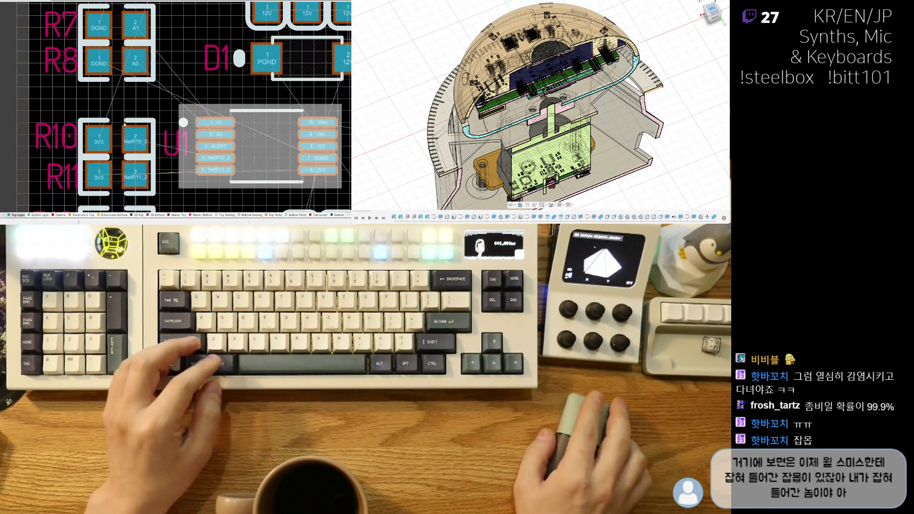
drag(124, 124, 117, 128)
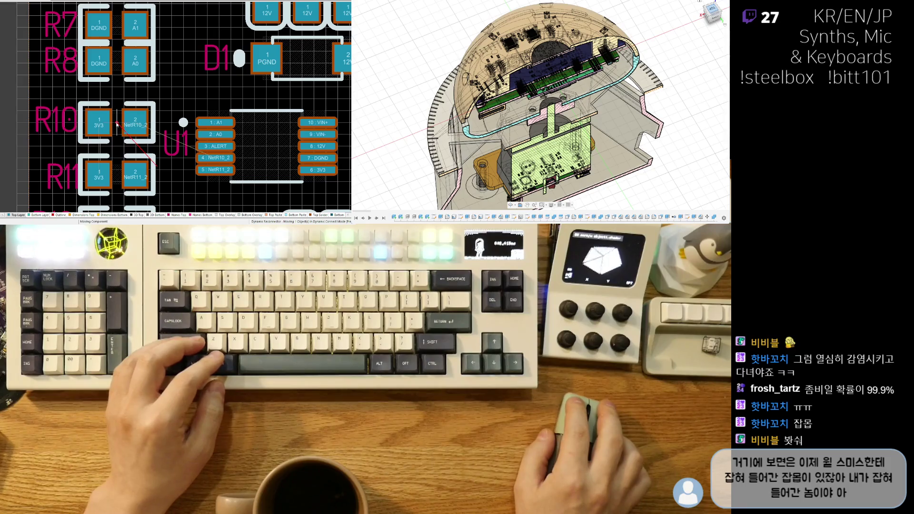
drag(117, 125, 115, 116)
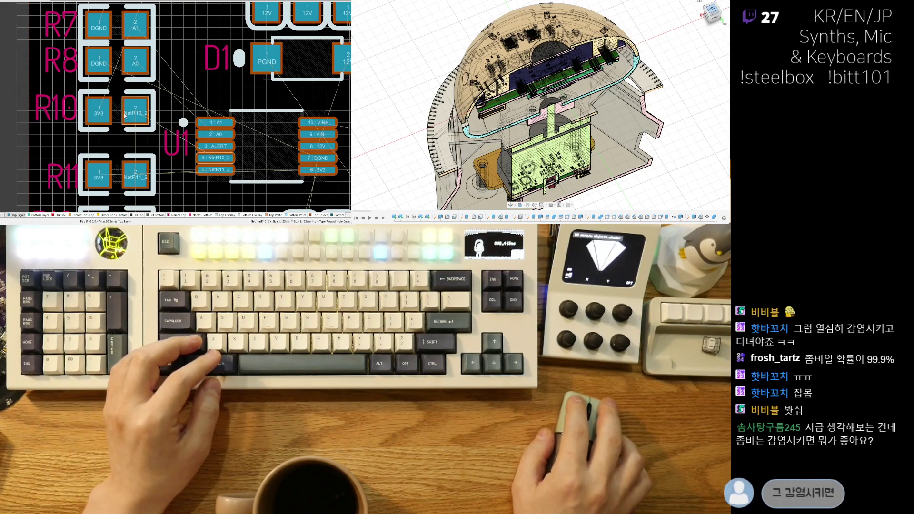
drag(117, 164, 117, 147)
click(115, 149)
Step: Move R12 up against R11 and R13 up against R12
scroll(123, 133, down, 3)
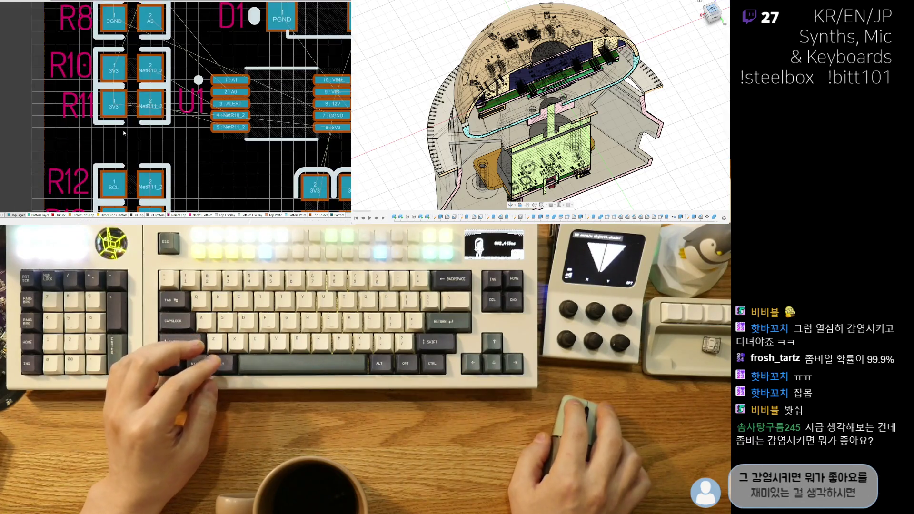
ctrl+scroll(132, 174, down, 3)
ctrl+scroll(132, 171, up, 4)
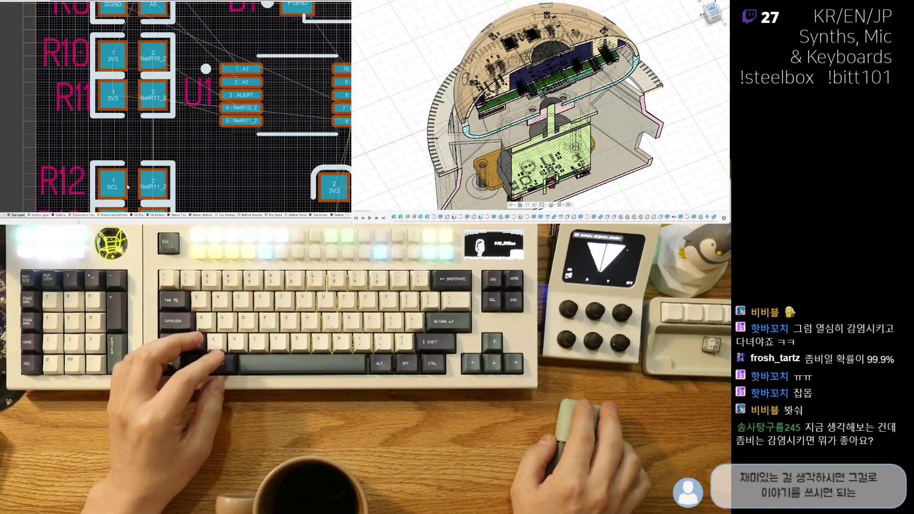
drag(131, 170, 132, 163)
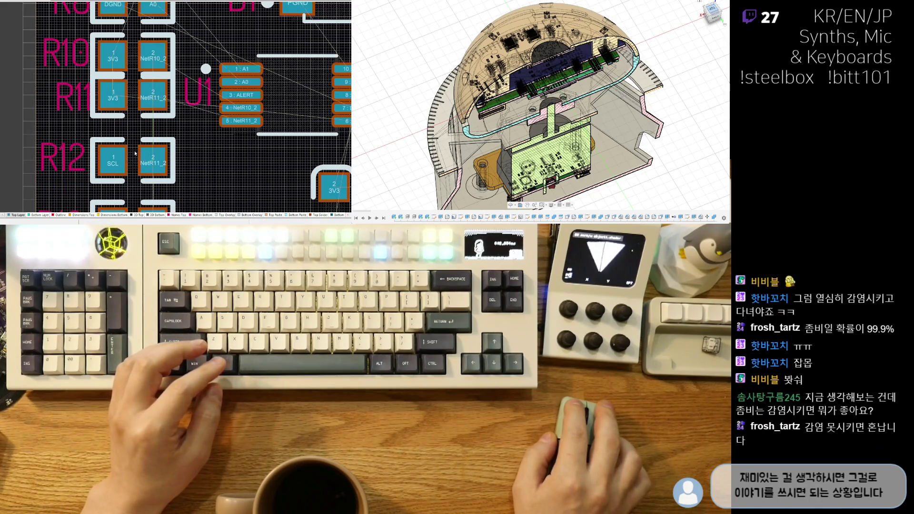
ctrl+scroll(135, 154, down, 3)
ctrl+scroll(138, 162, up, 2)
drag(135, 167, 133, 160)
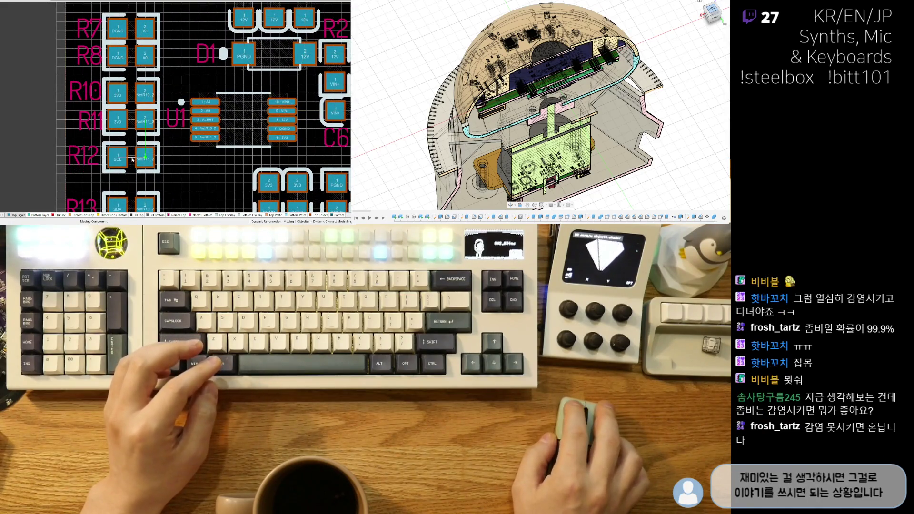
drag(132, 205, 130, 185)
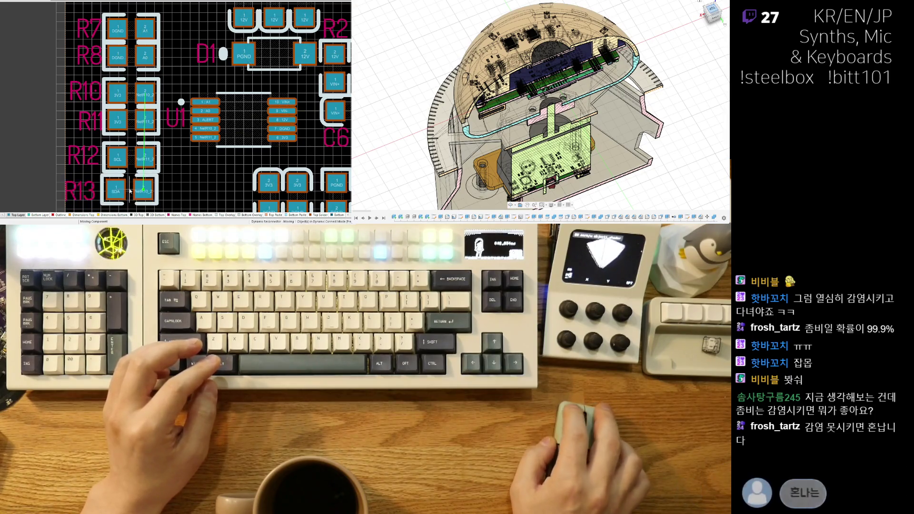
ctrl+scroll(131, 185, down, 3)
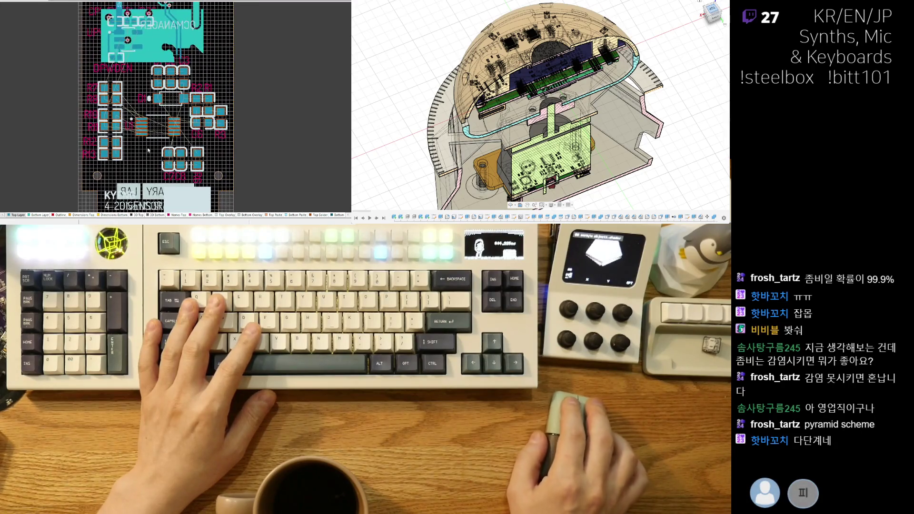
ctrl+scroll(157, 136, up, 3)
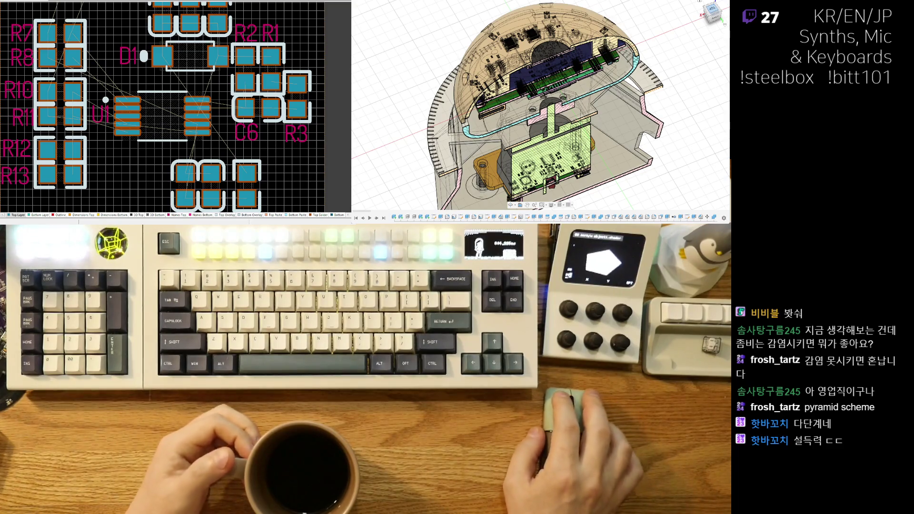
scroll(175, 144, down, 3)
scroll(175, 144, up, 3)
scroll(175, 143, up, 2)
key(3)
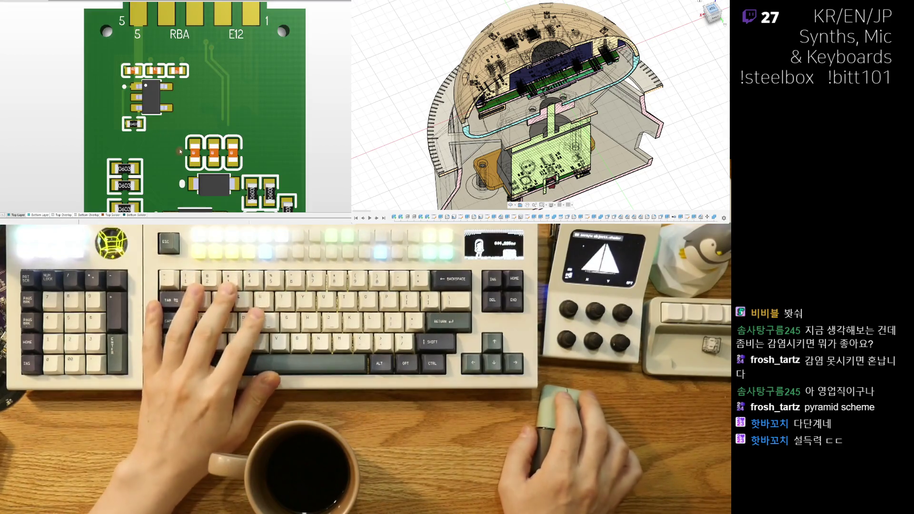
ctrl+scroll(176, 191, down, 2)
key(v)
key(b)
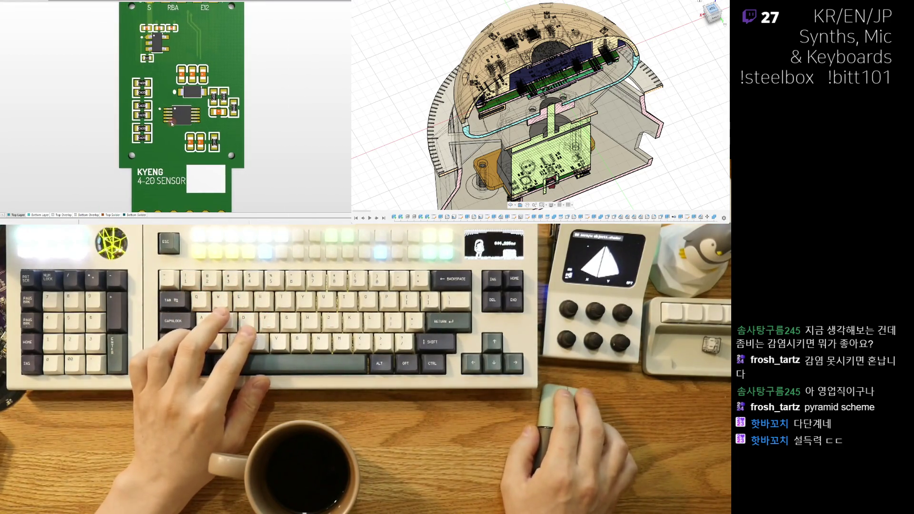
key(2)
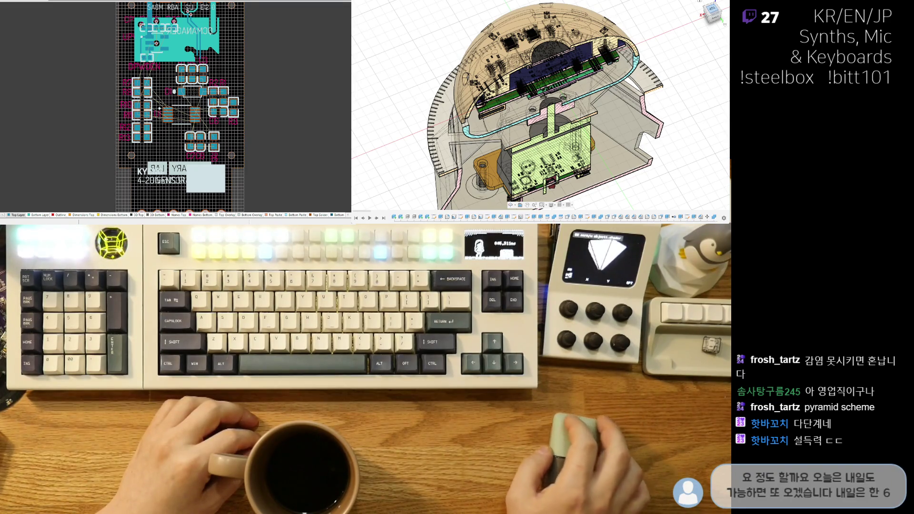
shift+middle_drag(538, 105, 495, 120)
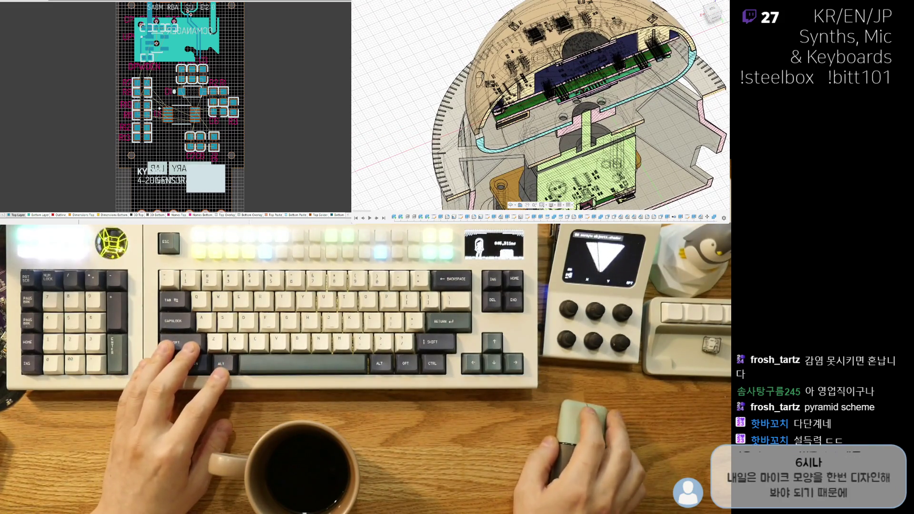